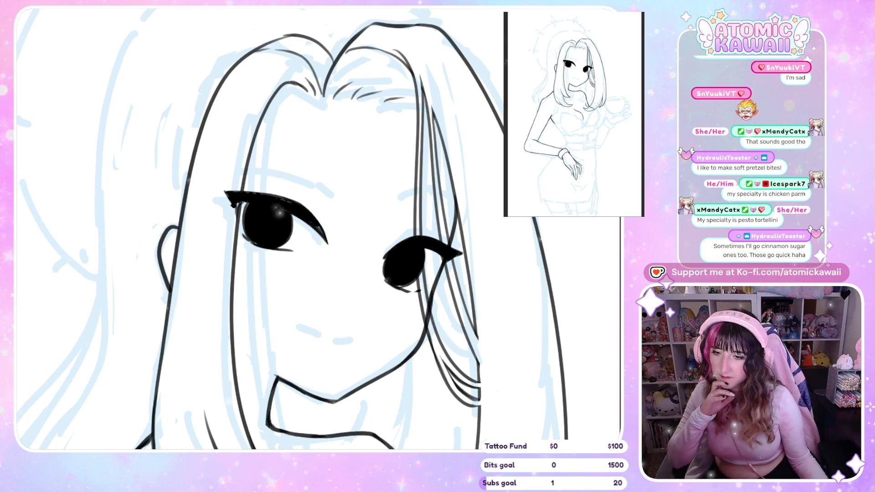
# - Zoom out so the whole head and sketch fit in view
pyautogui.hotkey('ctrl', '-')
pyautogui.hotkey('ctrl', '-')
pyautogui.hotkey('ctrl', '-')
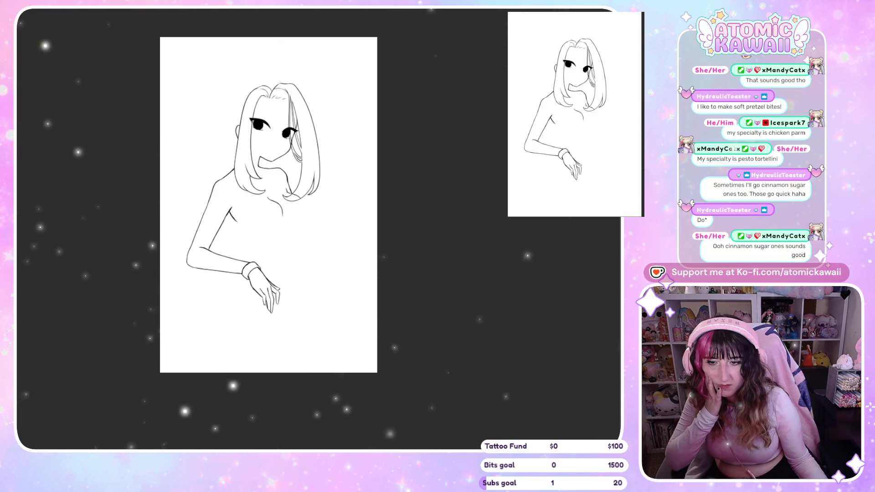
pyautogui.scroll(5, 311, 102)
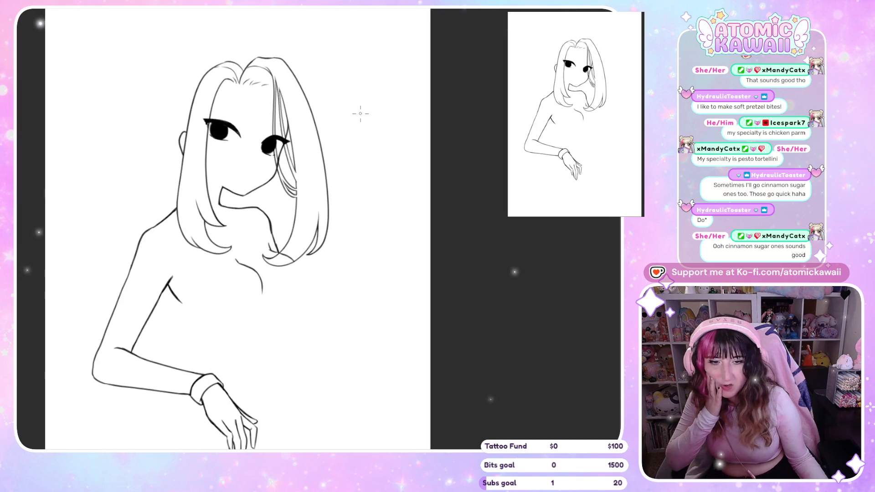
pyautogui.scroll(-5, 311, 102)
pyautogui.scroll(5, 284, 140)
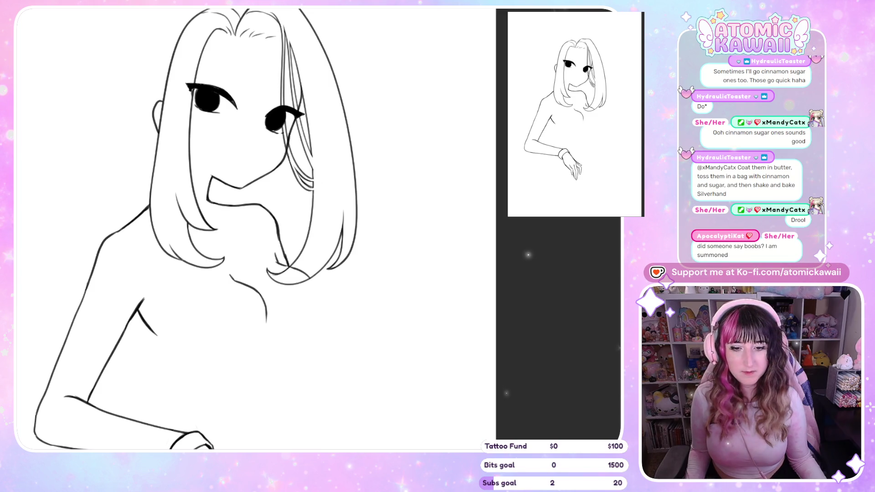
pyautogui.press('-')
# - Check the face proportions mirrored a few times, zooming back in on the face
pyautogui.press('m')
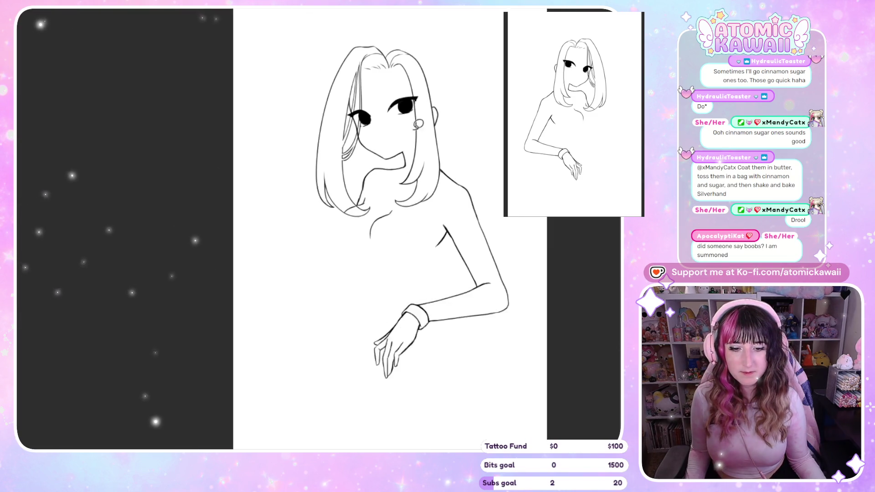
pyautogui.press('+')
pyautogui.press('m')
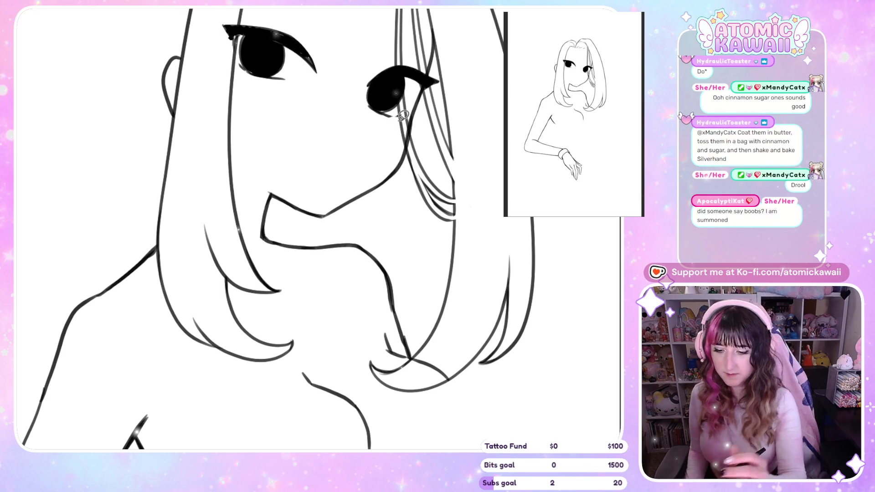
pyautogui.press('m')
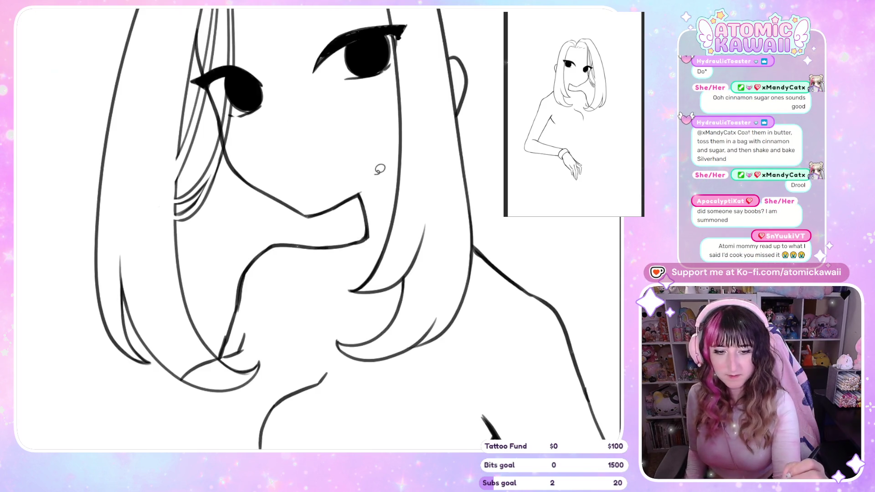
pyautogui.press('m')
# - Ink the jawline from chin to hair, undoing the doubled and thickened strokes
pyautogui.moveTo(319, 216); pyautogui.dragTo(388, 174)
pyautogui.moveTo(338, 205); pyautogui.dragTo(406, 152)
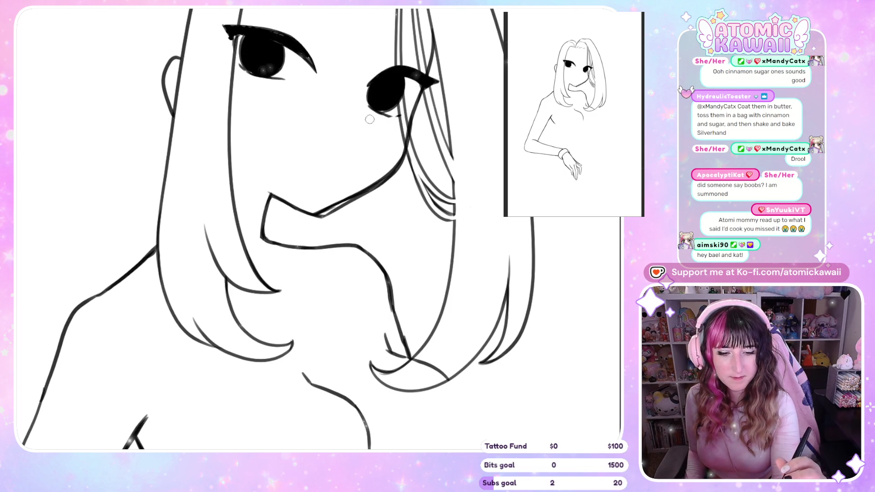
pyautogui.hotkey('ctrl', 'z')
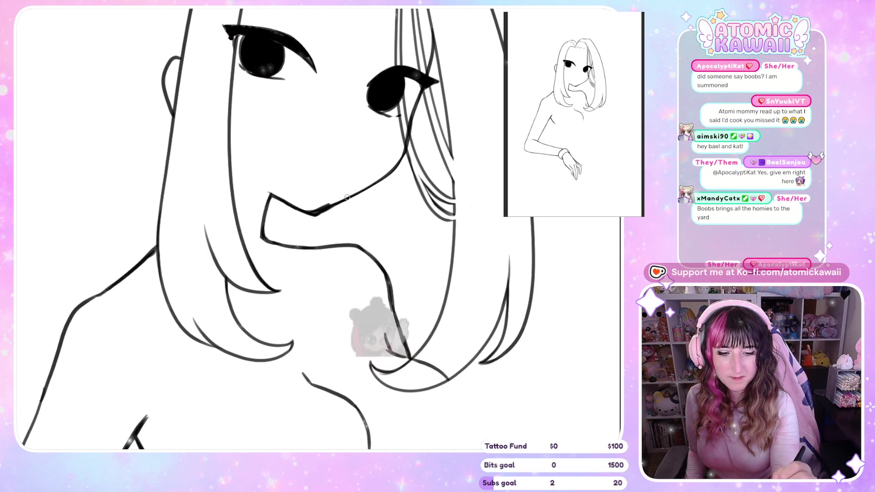
pyautogui.moveTo(319, 208); pyautogui.dragTo(393, 172)
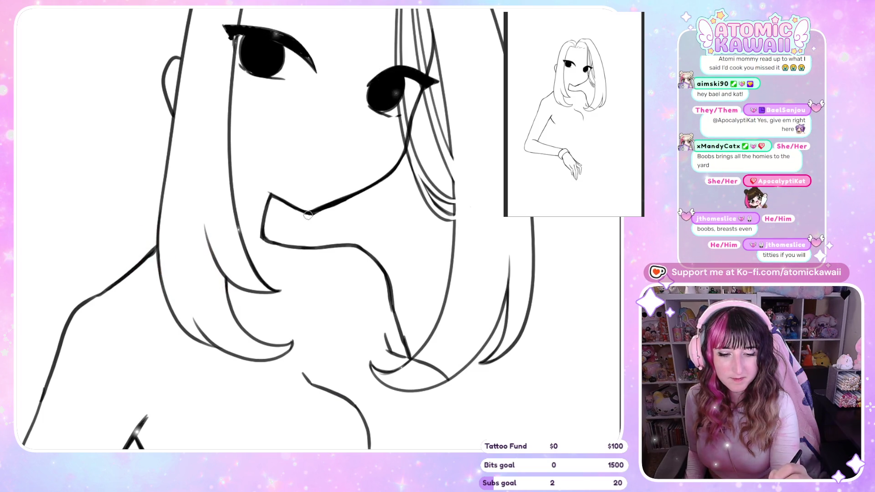
pyautogui.hotkey('ctrl', 'z')
pyautogui.press('h')
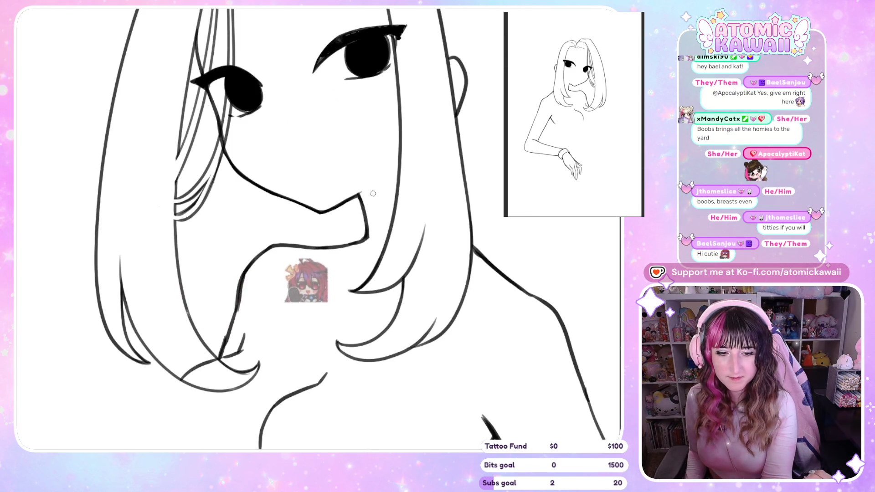
pyautogui.press('h')
pyautogui.scroll(-3, 373, 193)
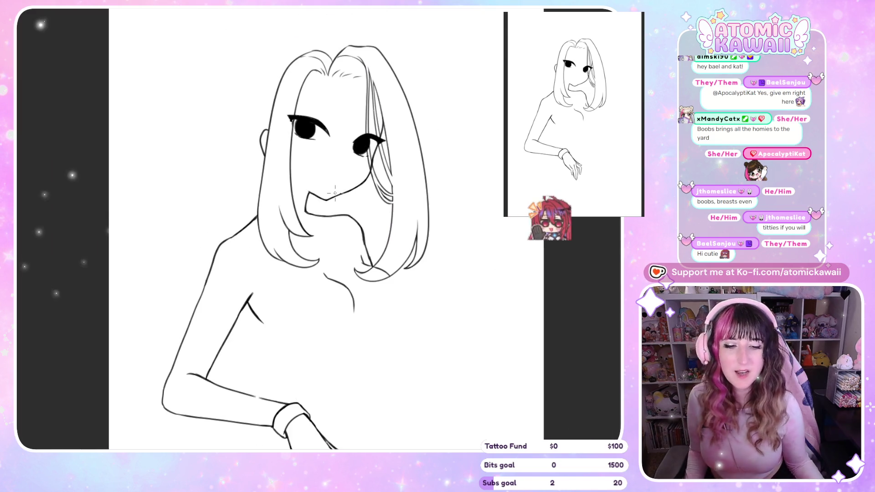
pyautogui.press('h')
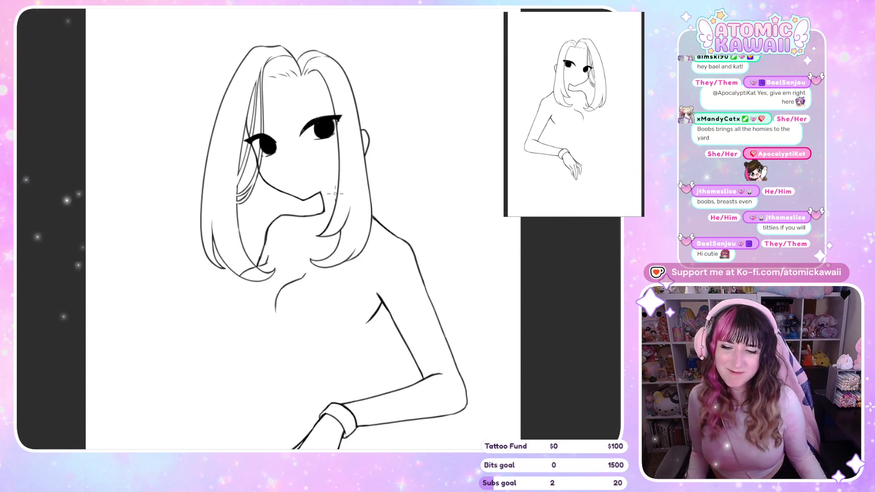
pyautogui.scroll(3, 368, 179)
pyautogui.scroll(2, 368, 179)
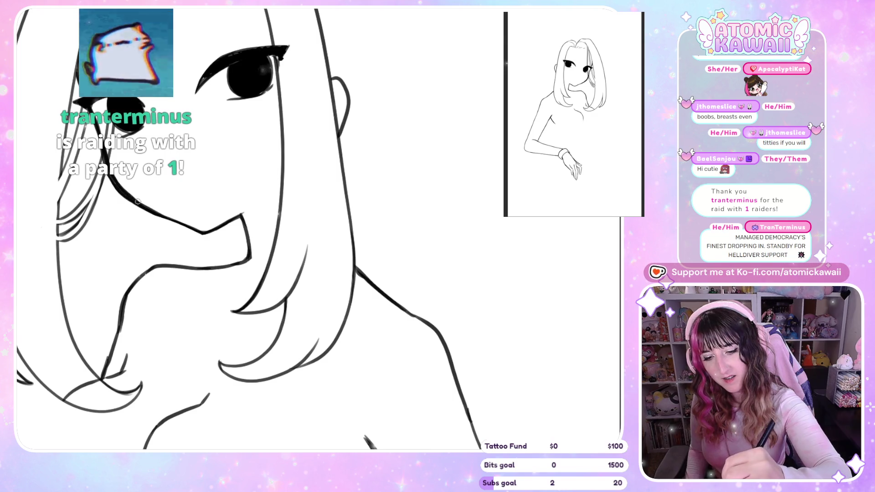
# - Replace the old jaw stroke with a new one near the chin
pyautogui.press('m')
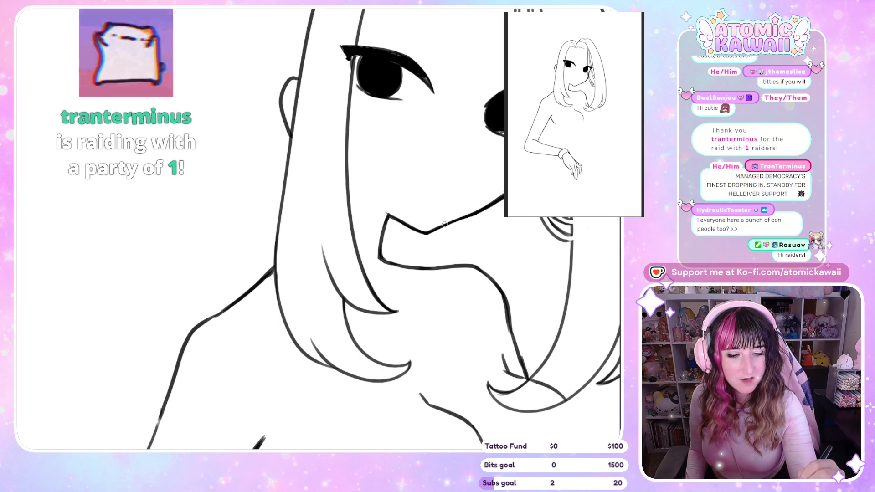
pyautogui.hotkey('ctrl', 'z')
pyautogui.moveTo(425, 232); pyautogui.dragTo(461, 215)
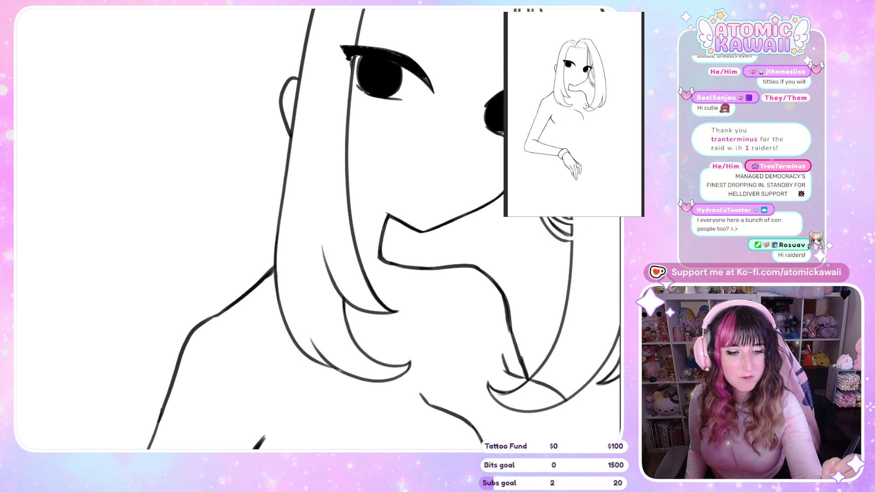
pyautogui.press('m')
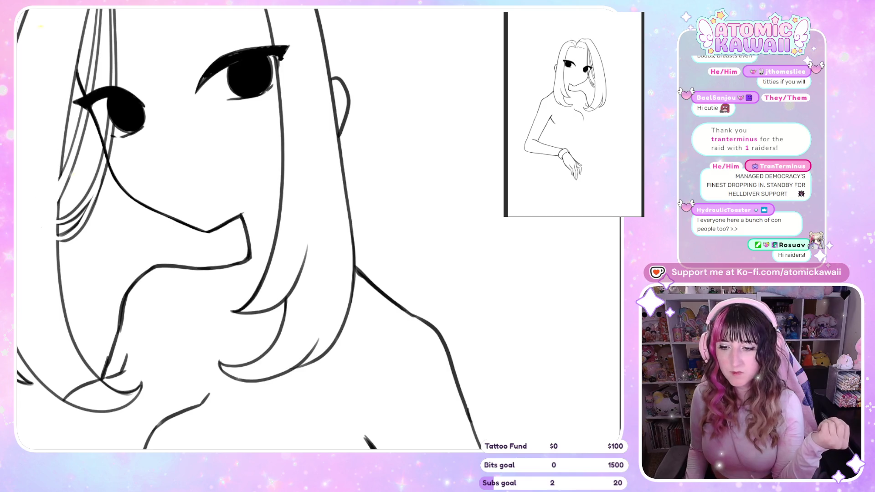
pyautogui.press('m')
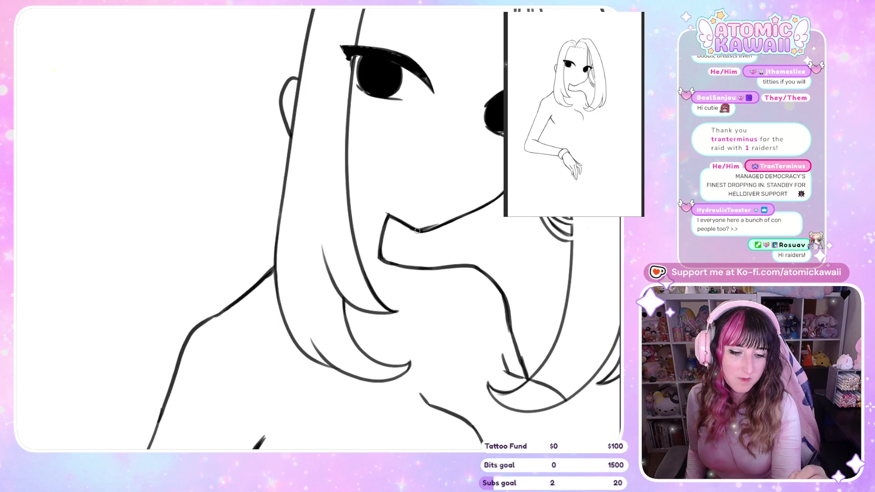
# - Retrace the chin line darker and thicker, comparing it mirrored
pyautogui.moveTo(473, 210); pyautogui.dragTo(457, 217)
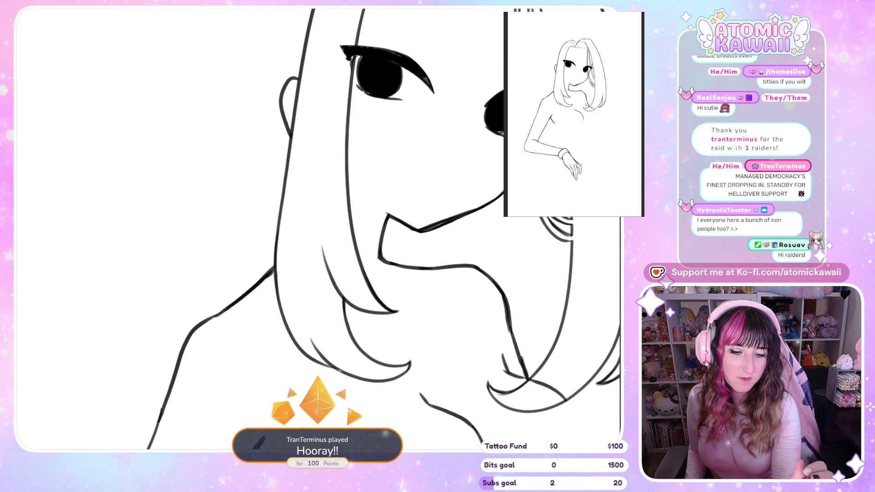
pyautogui.press('m')
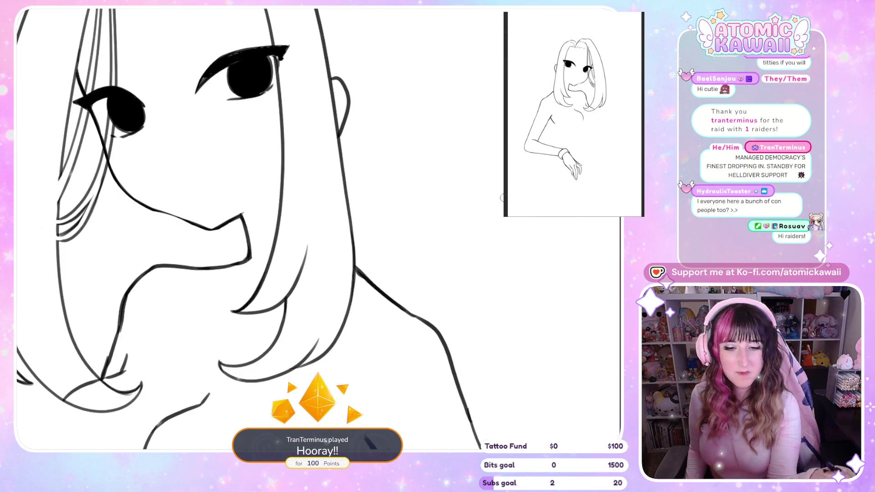
pyautogui.press('m')
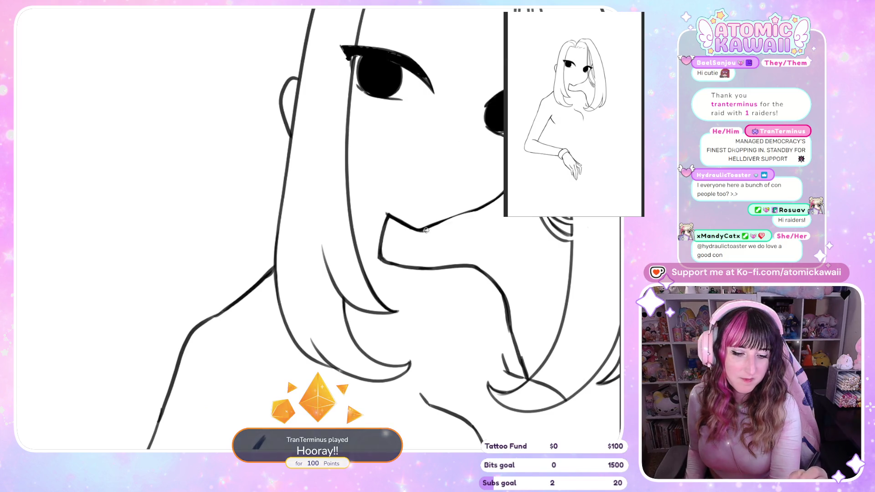
pyautogui.moveTo(436, 224); pyautogui.dragTo(483, 206)
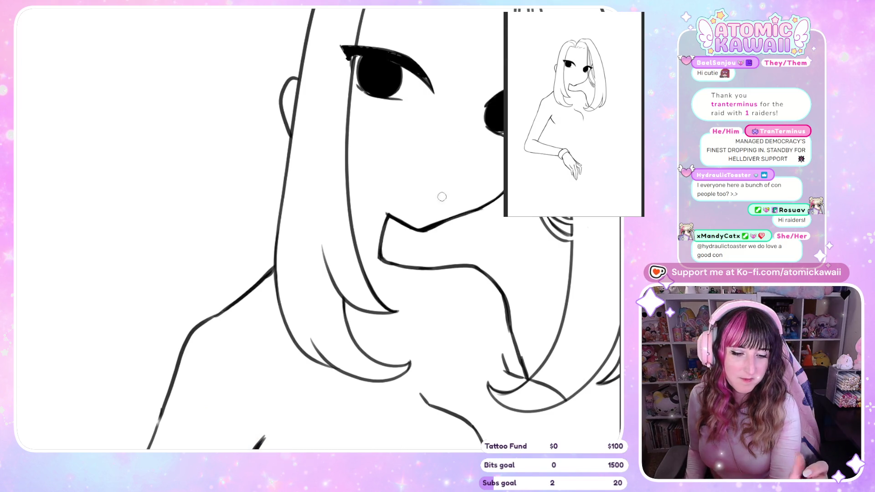
pyautogui.press('m')
pyautogui.press('m')
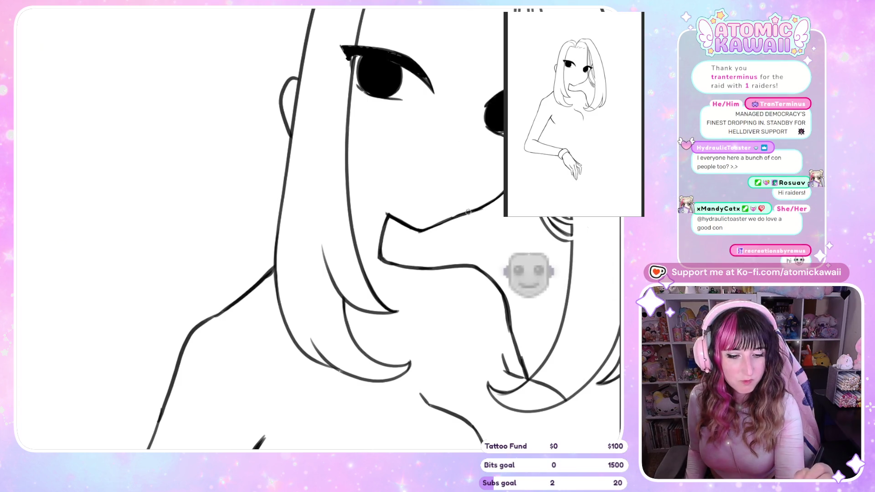
pyautogui.press('m')
pyautogui.press('m')
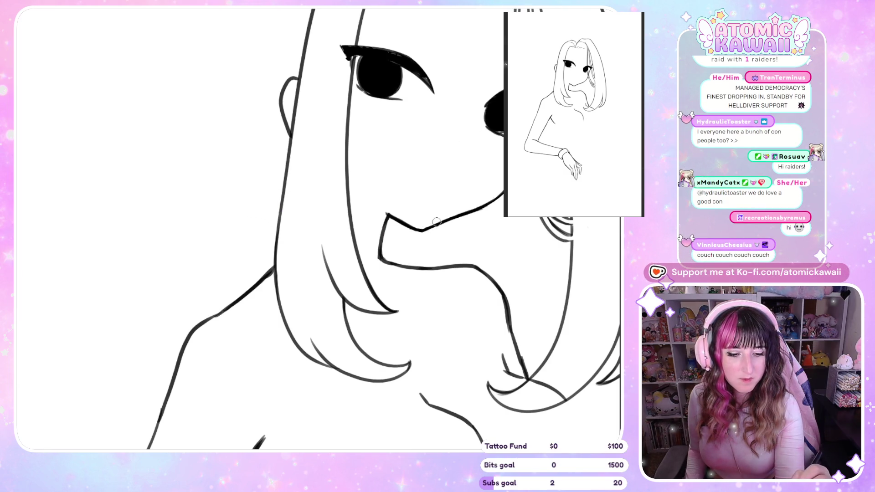
pyautogui.press('m')
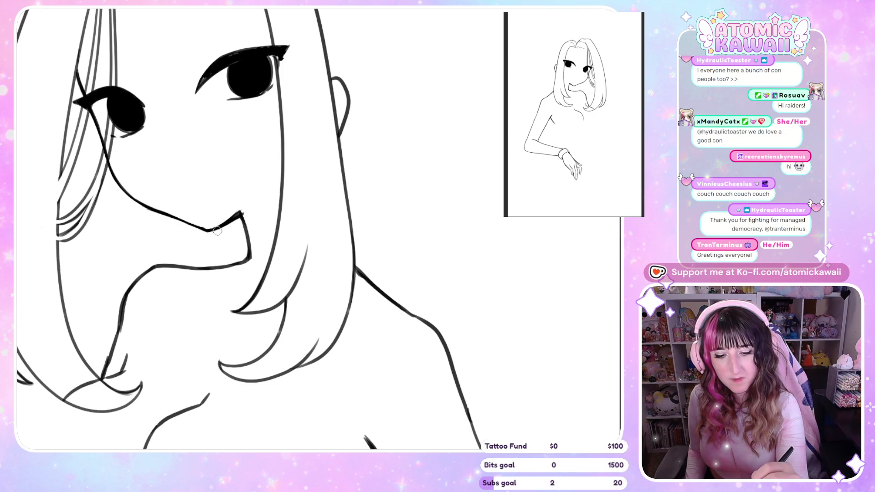
pyautogui.press('m')
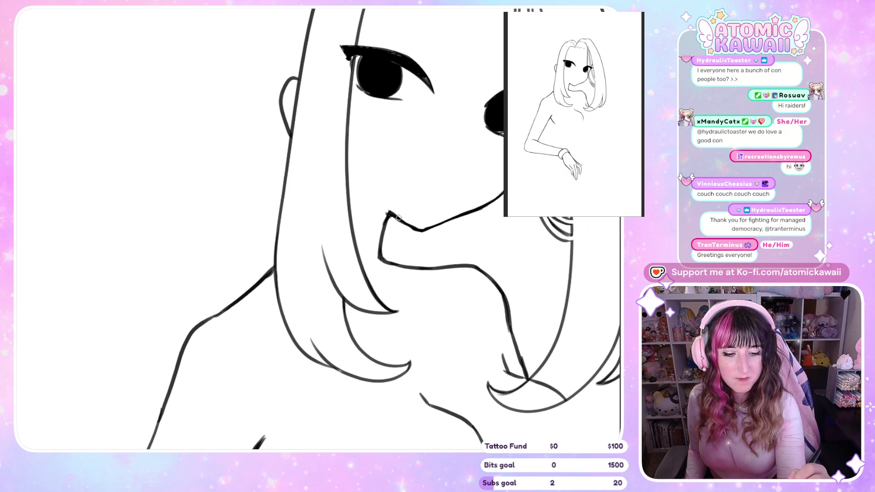
pyautogui.press('m')
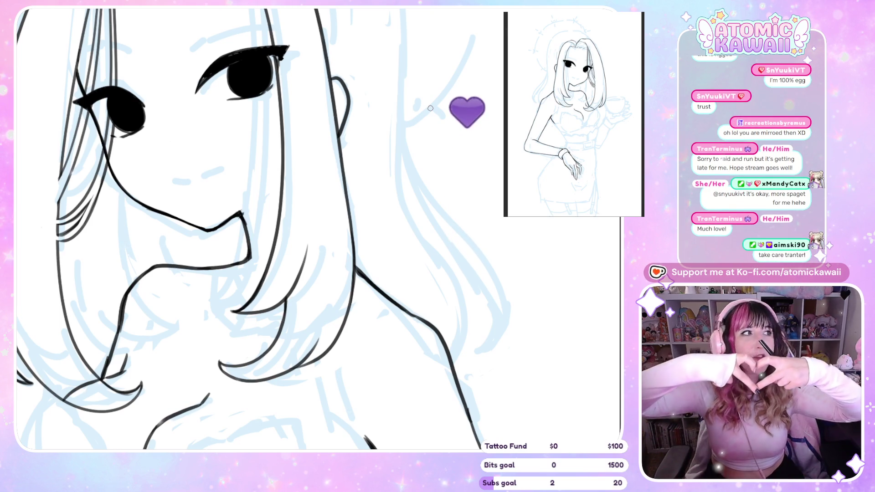
pyautogui.press('m')
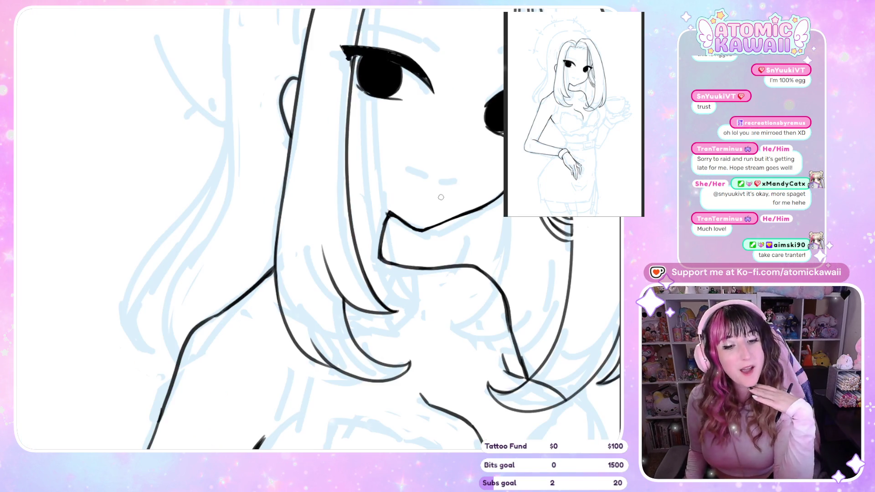
pyautogui.press('m')
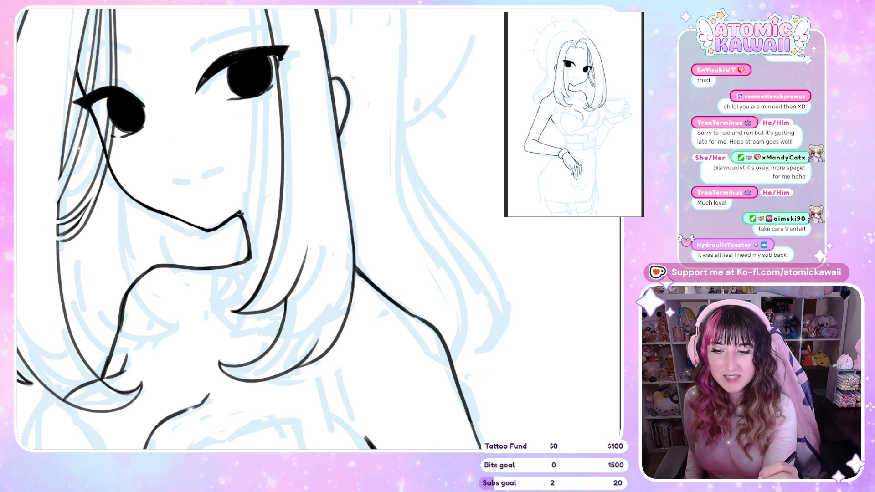
pyautogui.press('m')
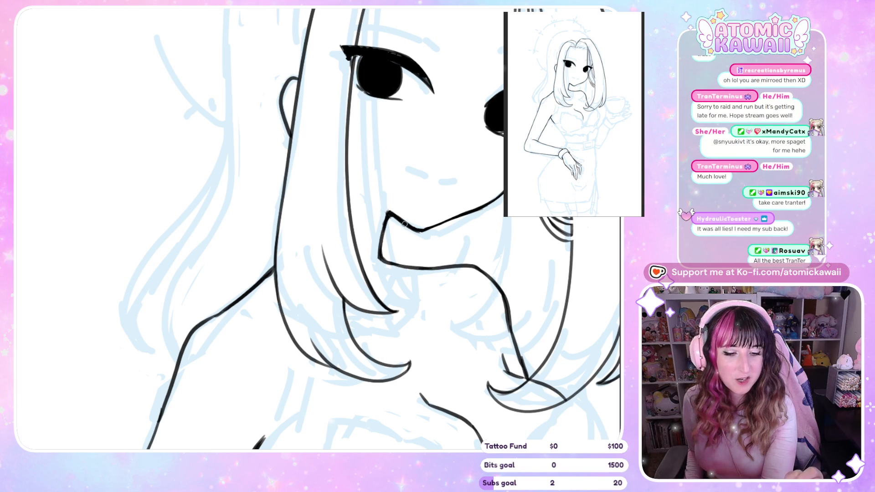
pyautogui.press('m')
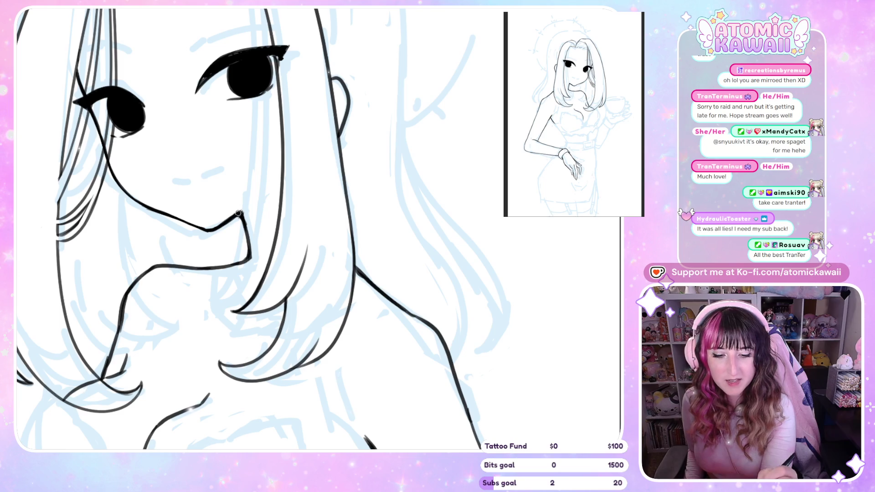
pyautogui.press('-')
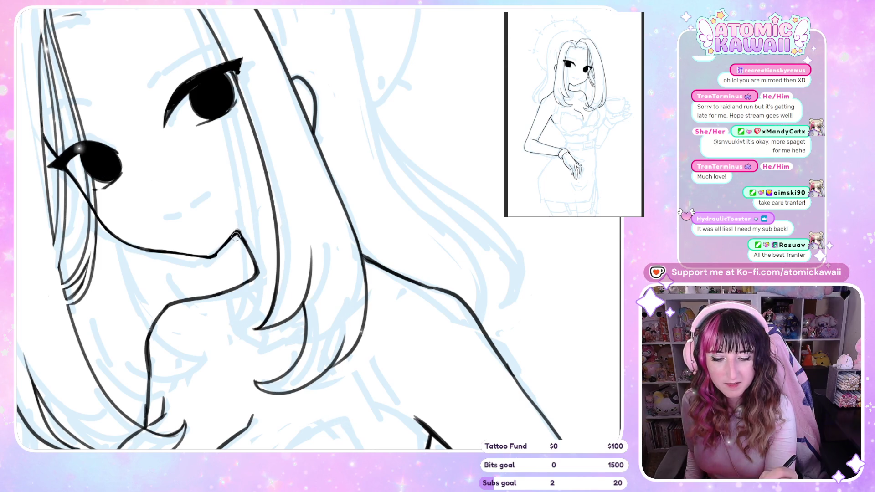
pyautogui.press('h')
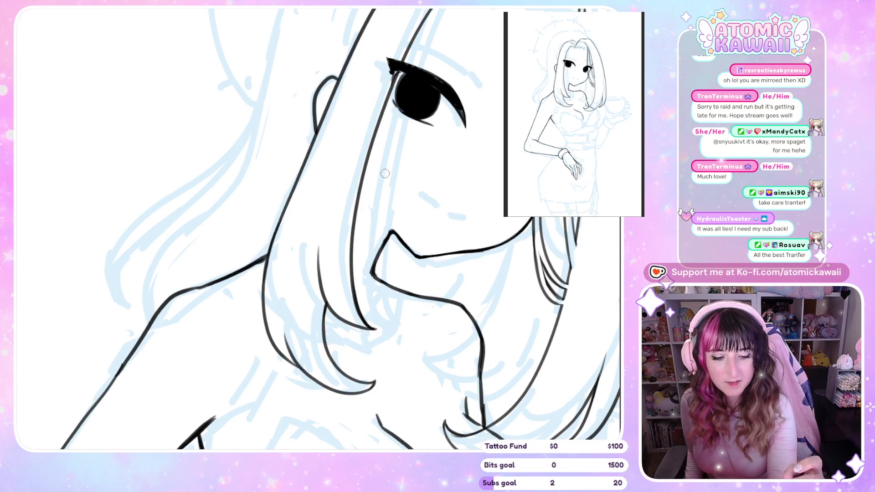
pyautogui.press('h')
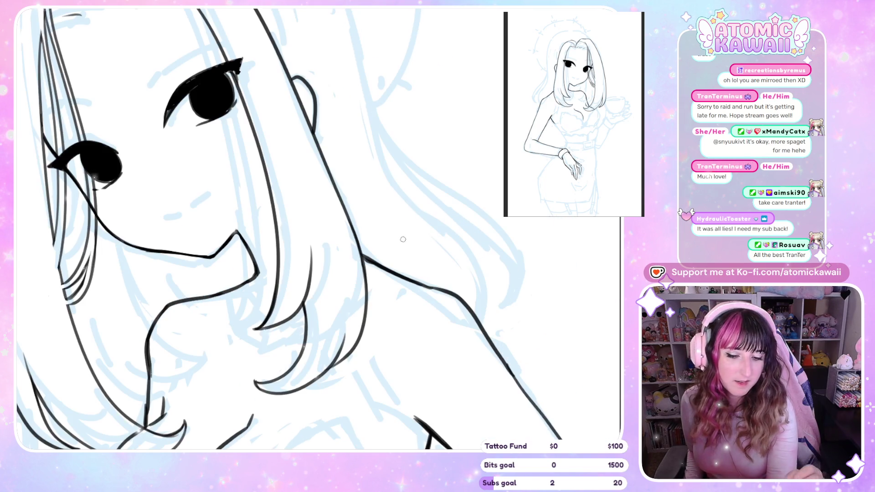
pyautogui.press('h')
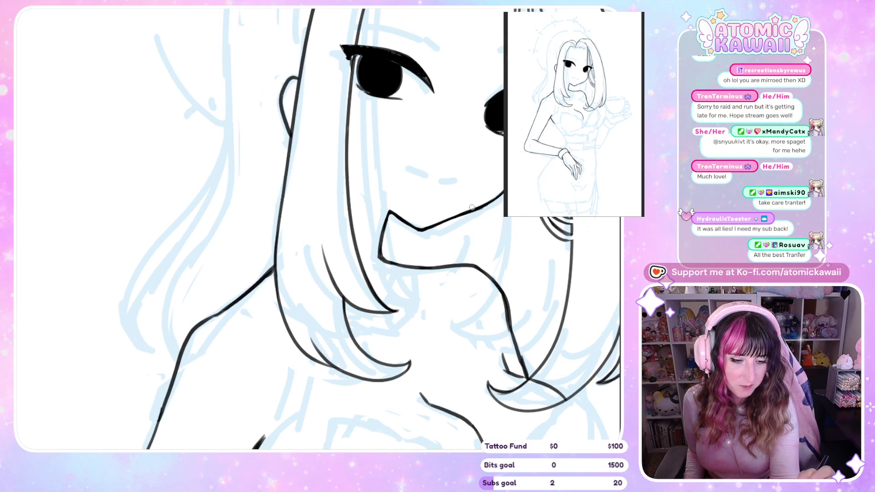
pyautogui.press('h')
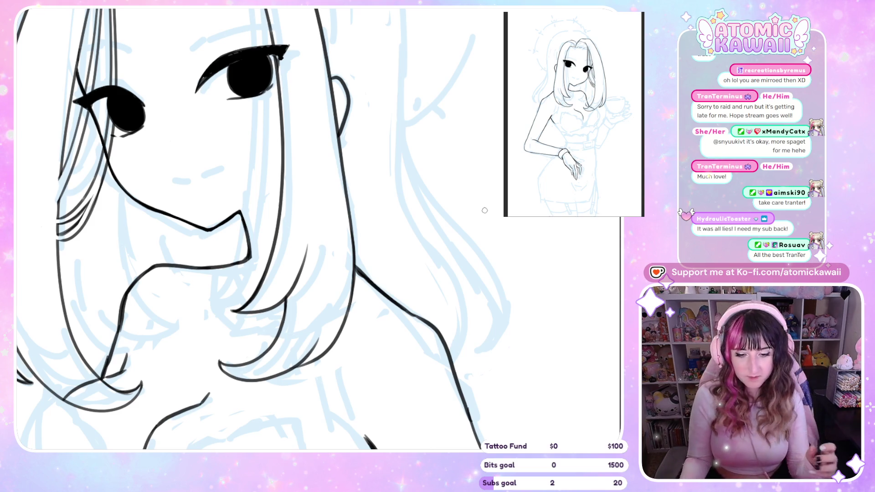
pyautogui.press('m')
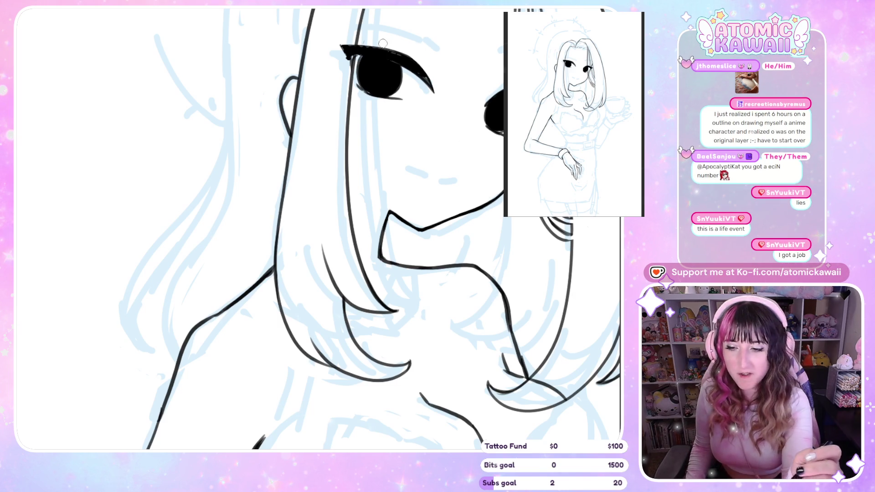
pyautogui.scroll(-3, 419, 72)
# - Thicken the left eye's upper lash and hide the hair strand lines
pyautogui.scroll(4, 216, 144)
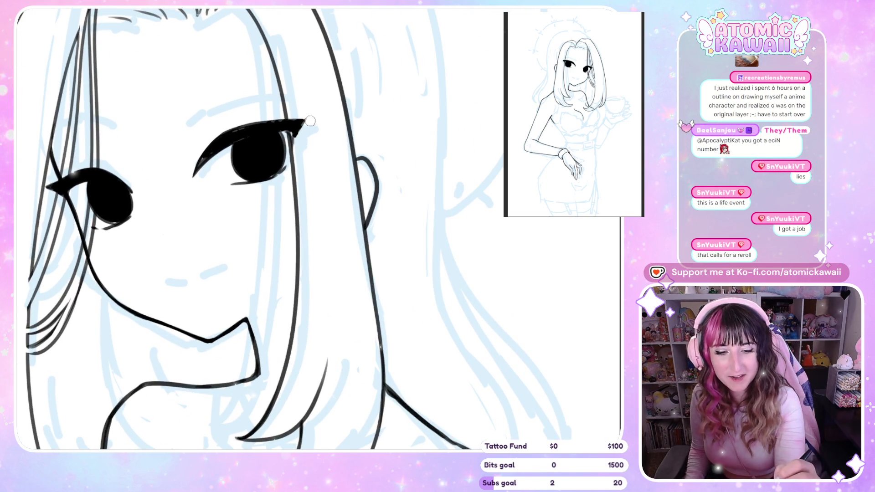
pyautogui.moveTo(69, 186)
pyautogui.mouseDown()
pyautogui.moveTo(104, 175)
pyautogui.moveTo(68, 182)
pyautogui.moveTo(60, 175)
pyautogui.mouseUp()
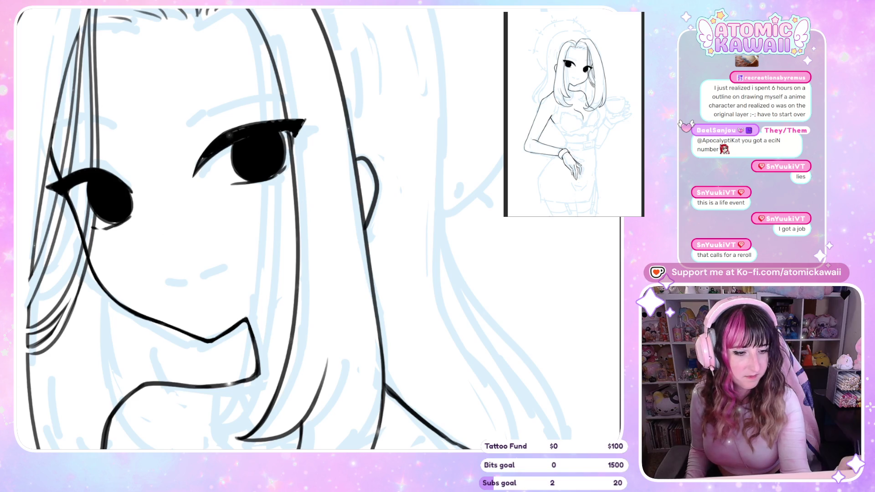
pyautogui.moveTo(191, 173); pyautogui.dragTo(199, 162)
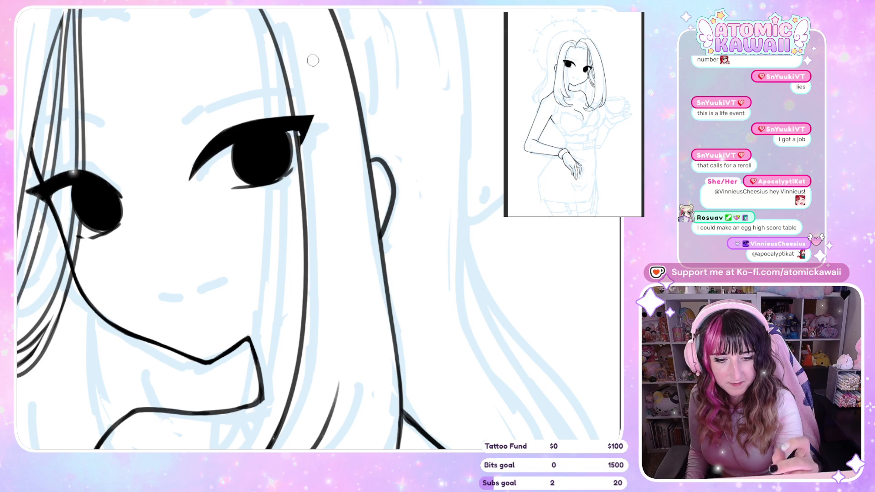
pyautogui.press('h')
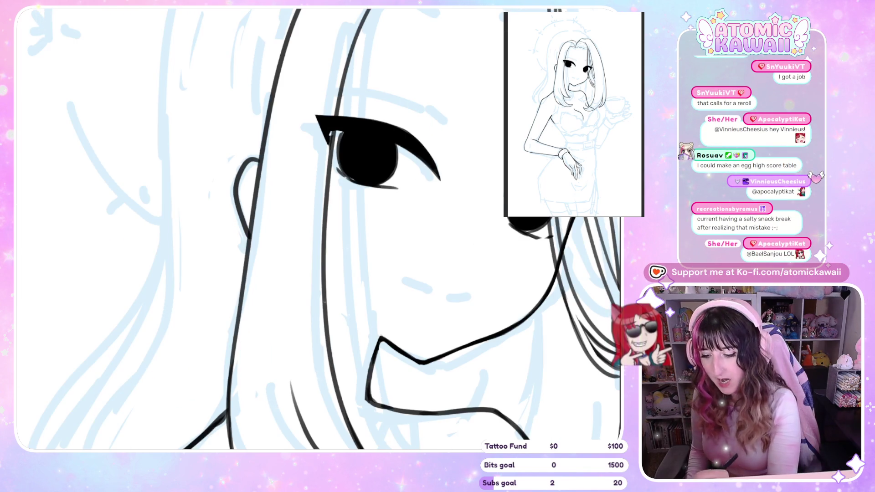
pyautogui.press('Delete')
pyautogui.press('h')
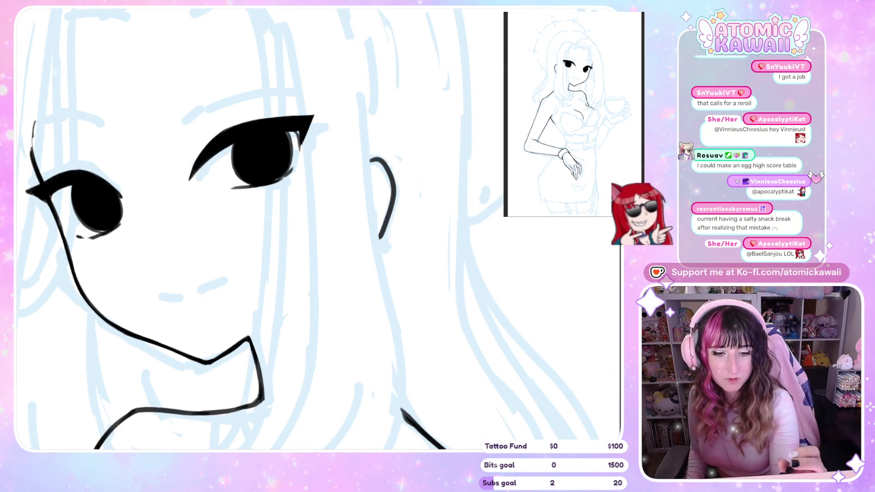
pyautogui.press('h')
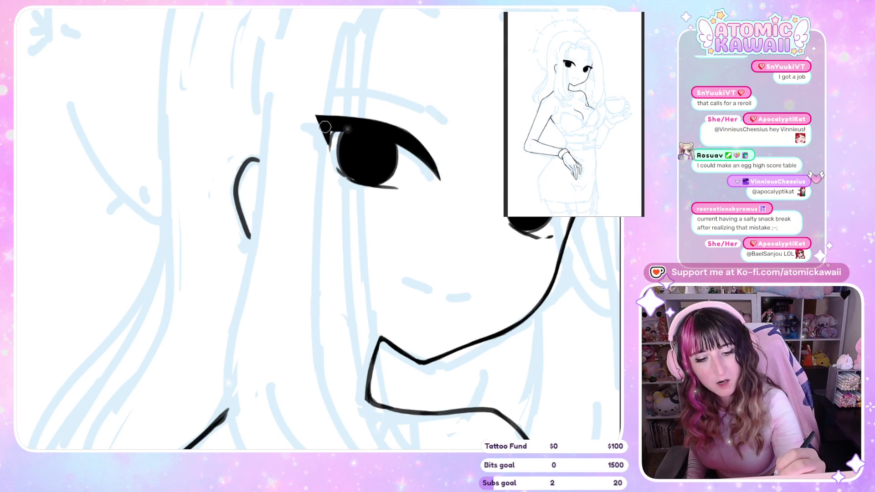
# - Fill the unpainted speck inside the eyelid and darken the lower lash line
pyautogui.moveTo(359, 122)
pyautogui.mouseDown()
pyautogui.moveTo(331, 147)
pyautogui.moveTo(330, 140)
pyautogui.mouseUp()
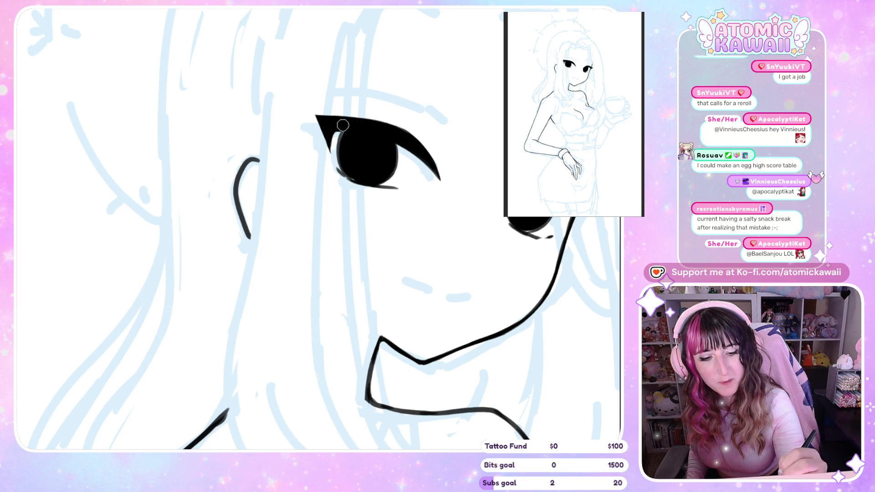
pyautogui.press('h')
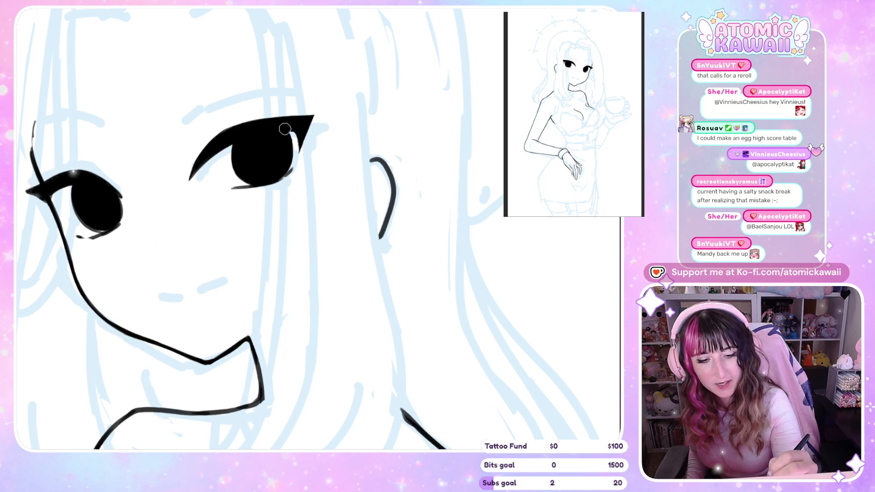
pyautogui.moveTo(262, 184); pyautogui.dragTo(233, 190)
pyautogui.press('h')
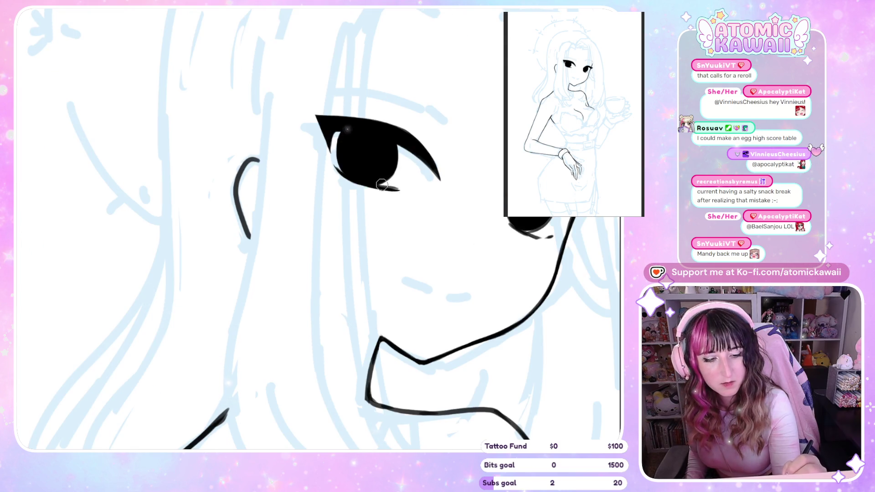
pyautogui.press('h')
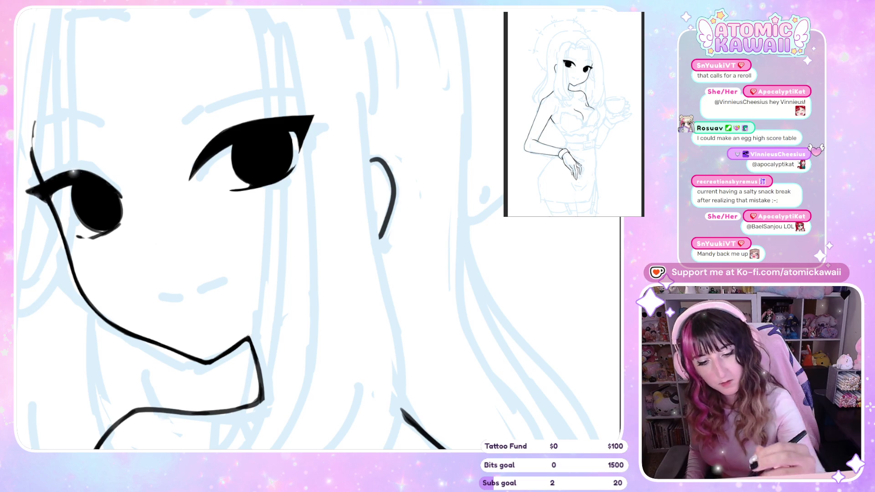
# - Fill in the left eye's dark area and lash, comparing both eyes mirrored
pyautogui.moveTo(75, 178); pyautogui.dragTo(52, 192)
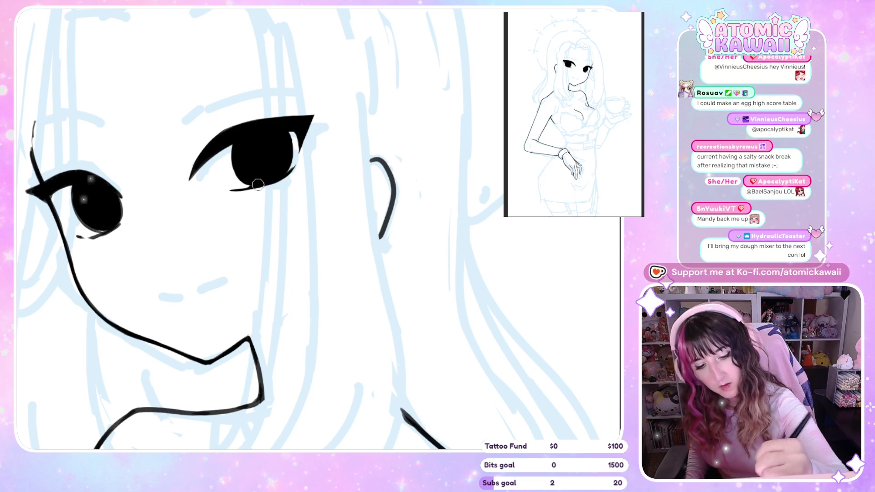
pyautogui.press('h')
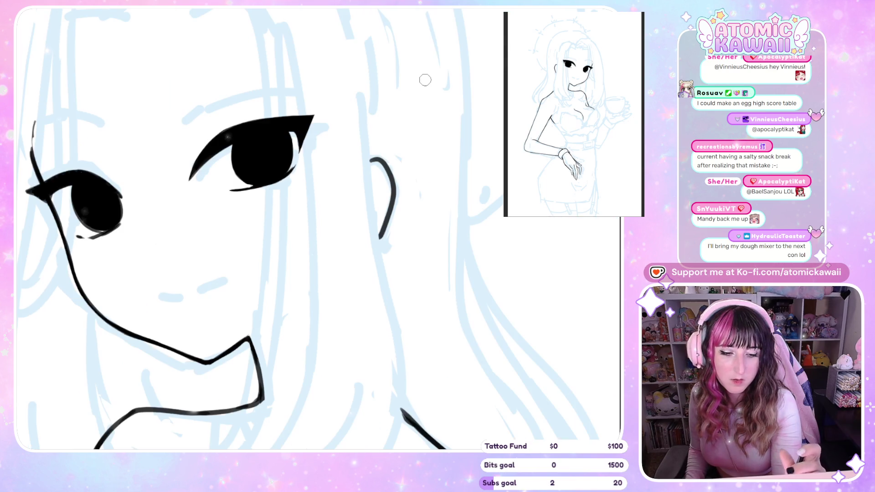
pyautogui.press('h')
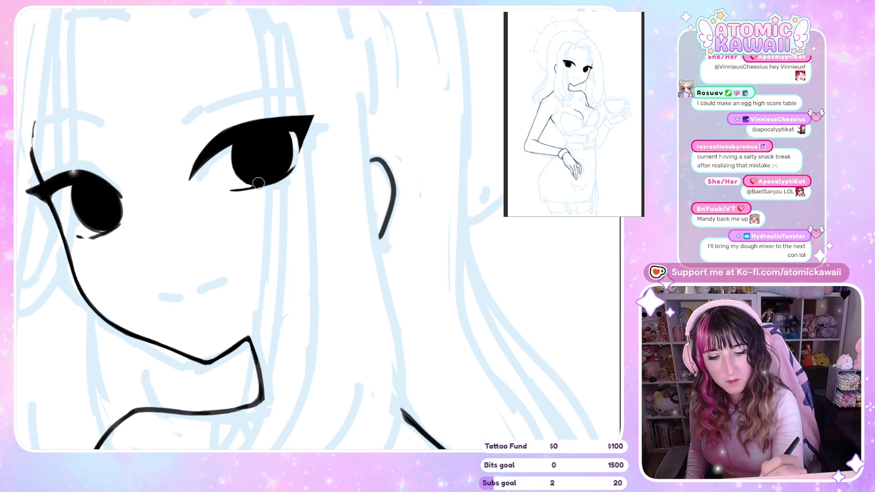
pyautogui.press('h')
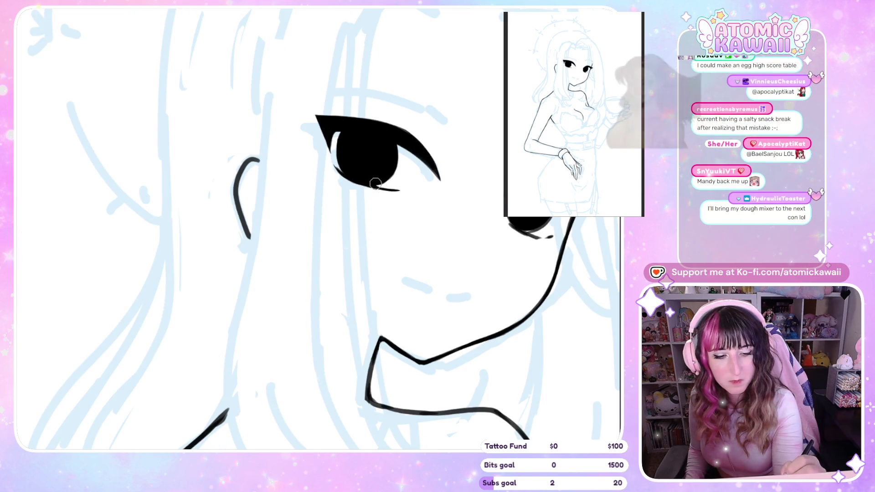
pyautogui.press('h')
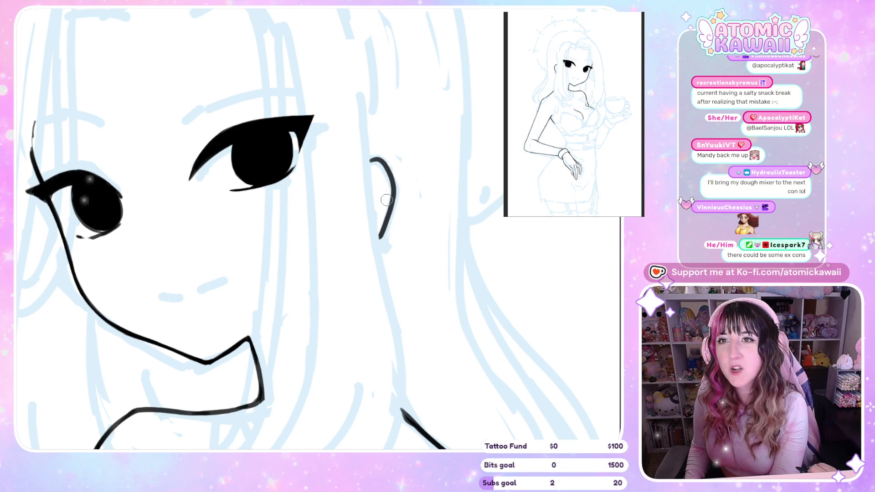
pyautogui.press('h')
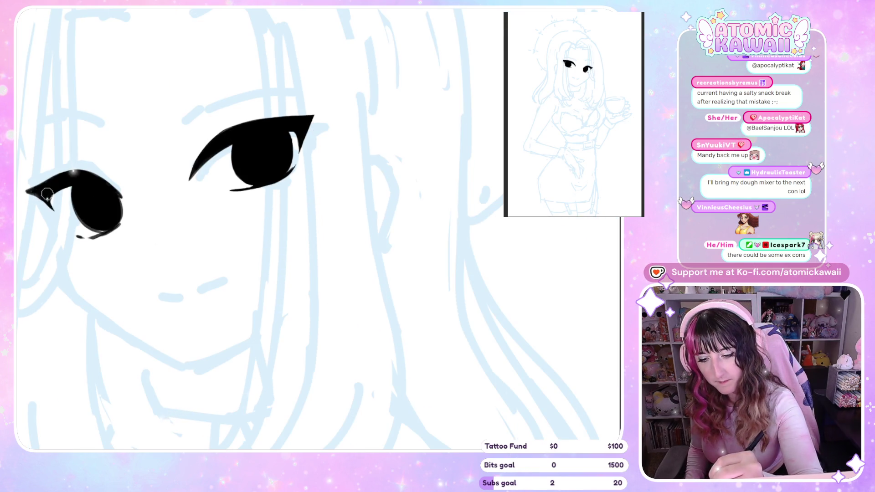
pyautogui.press('m')
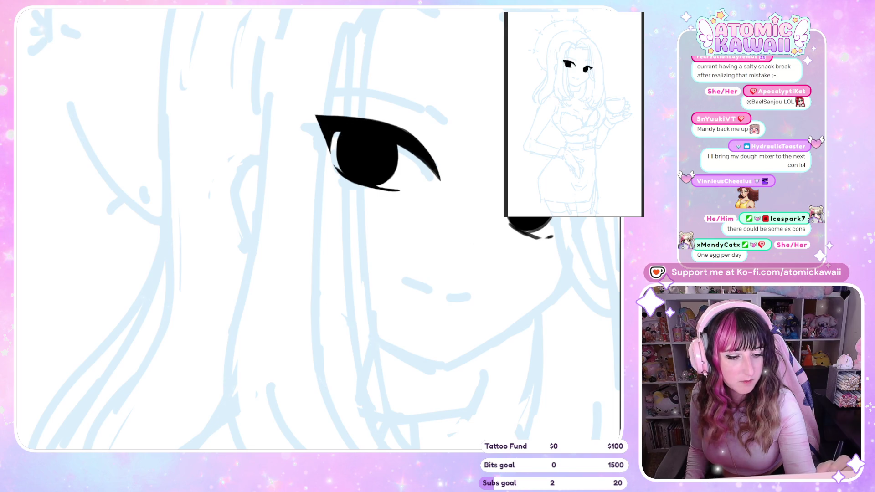
# - Sharpen the outer corner of the right eye, checking both eyes mirrored
pyautogui.press('m')
pyautogui.press('m')
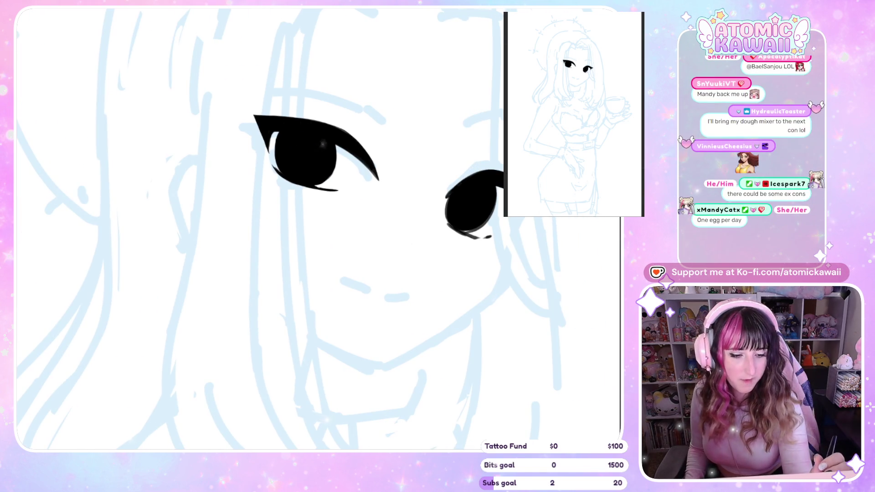
pyautogui.press('m')
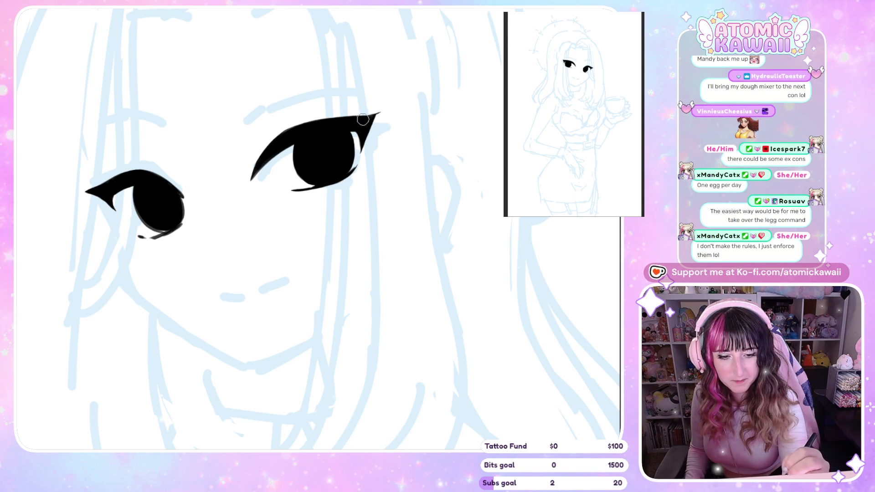
pyautogui.moveTo(380, 111); pyautogui.dragTo(367, 120)
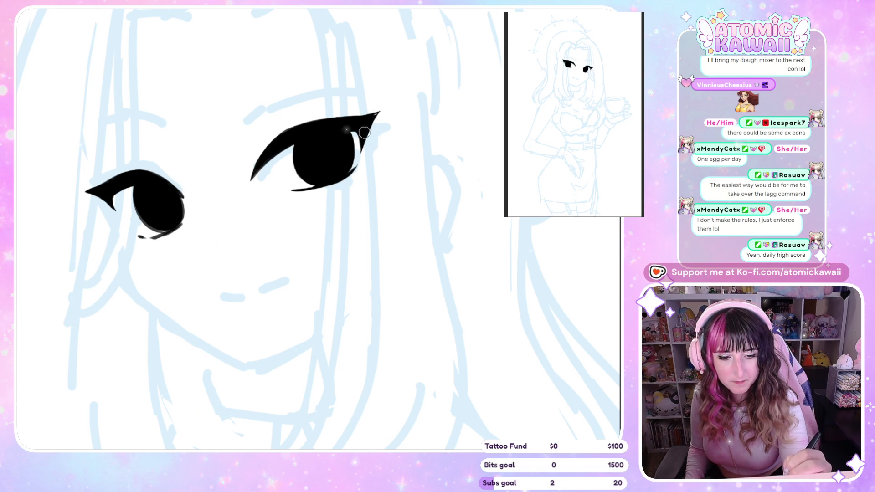
pyautogui.press('h')
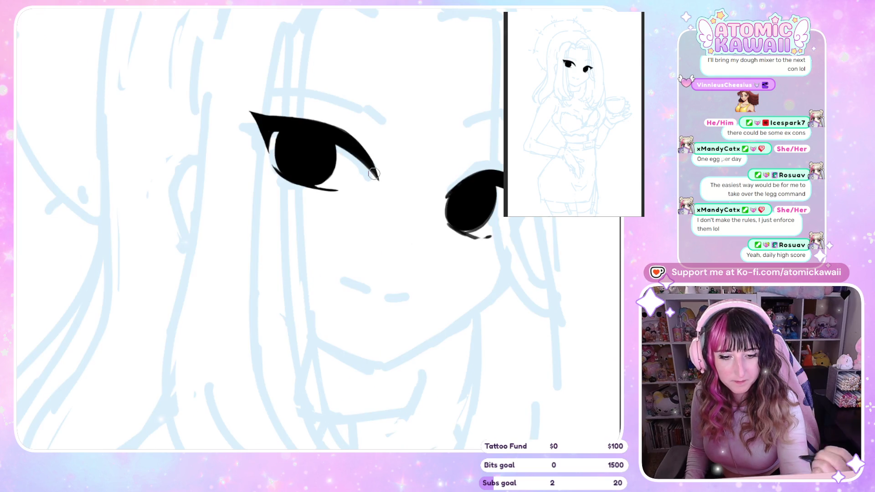
pyautogui.press('h')
pyautogui.press('h')
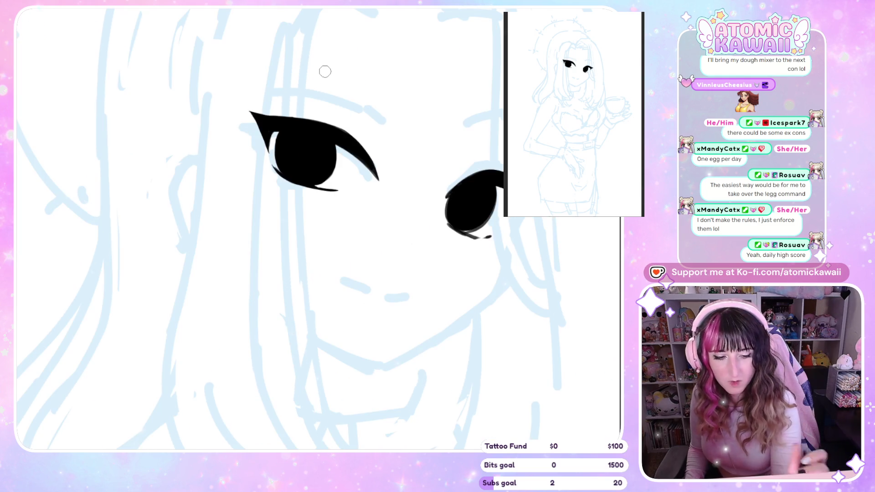
pyautogui.press('h')
pyautogui.press('h')
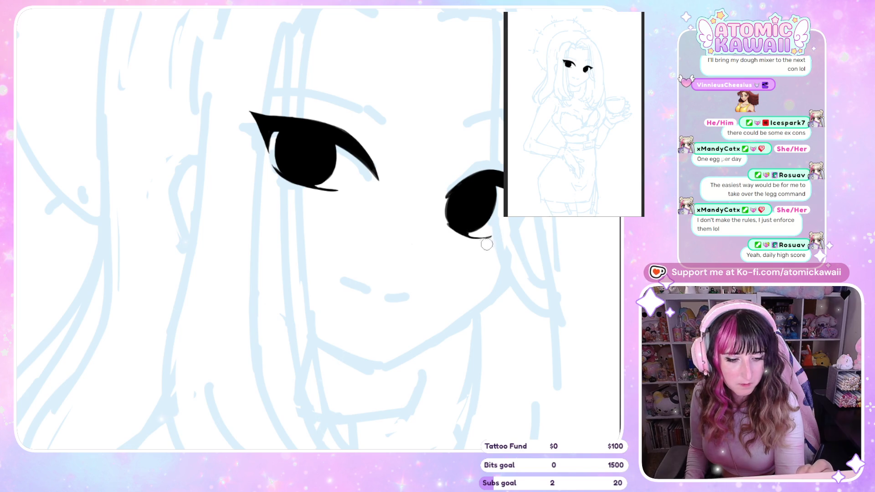
# - Compare the eyes in mirrored and normal views, then fit the whole page
pyautogui.press('h')
pyautogui.press('h')
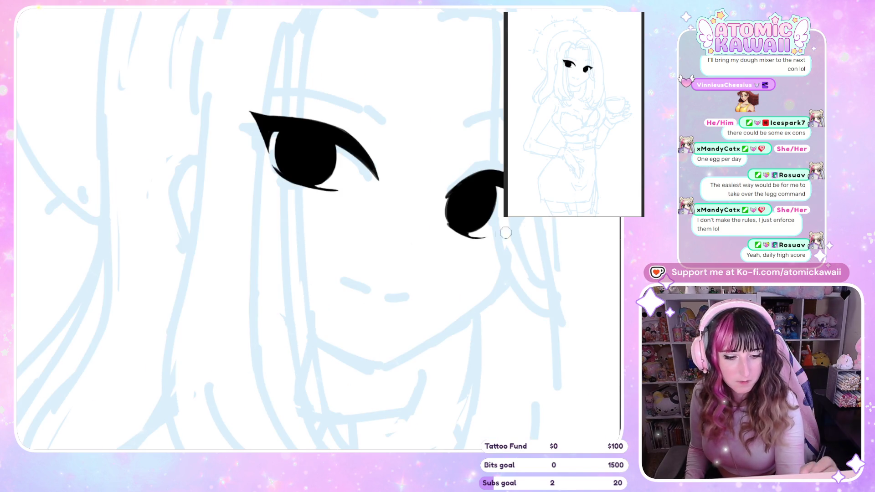
pyautogui.press('h')
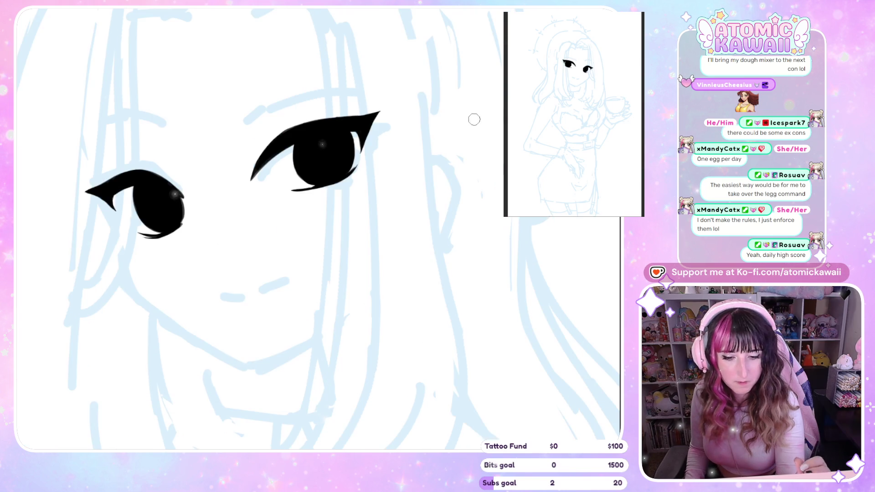
pyautogui.press('h')
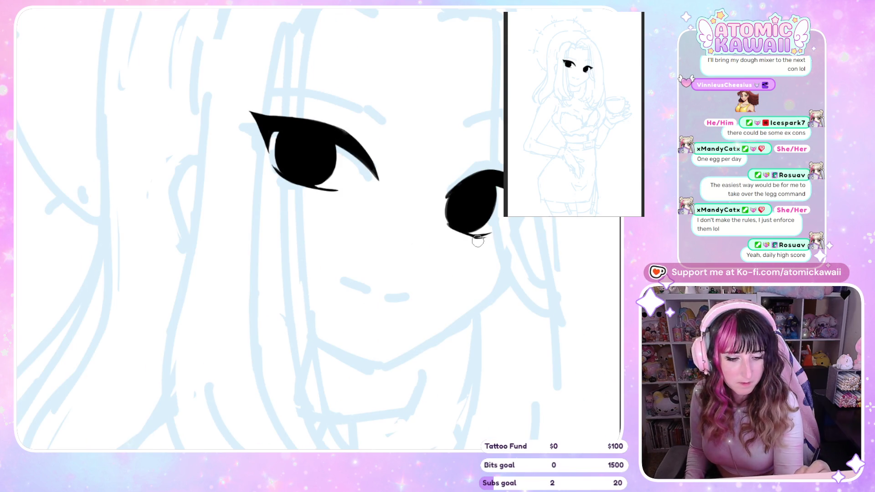
pyautogui.press('h')
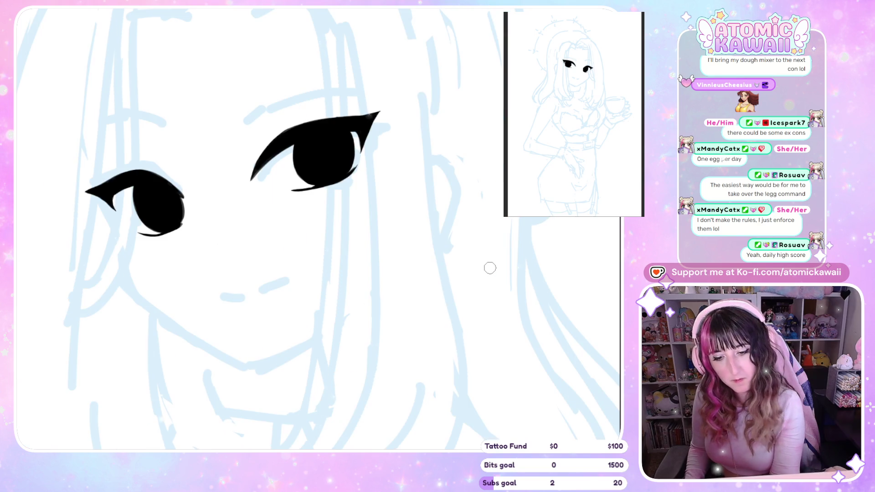
pyautogui.press('h')
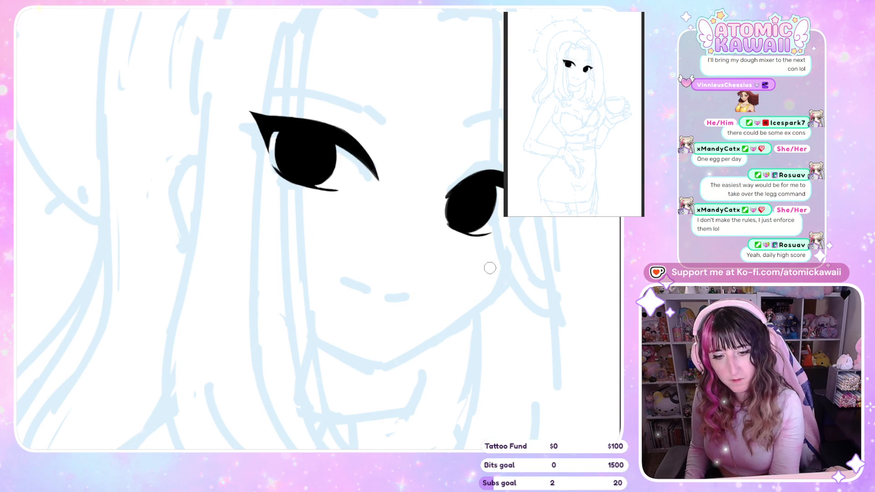
pyautogui.press('h')
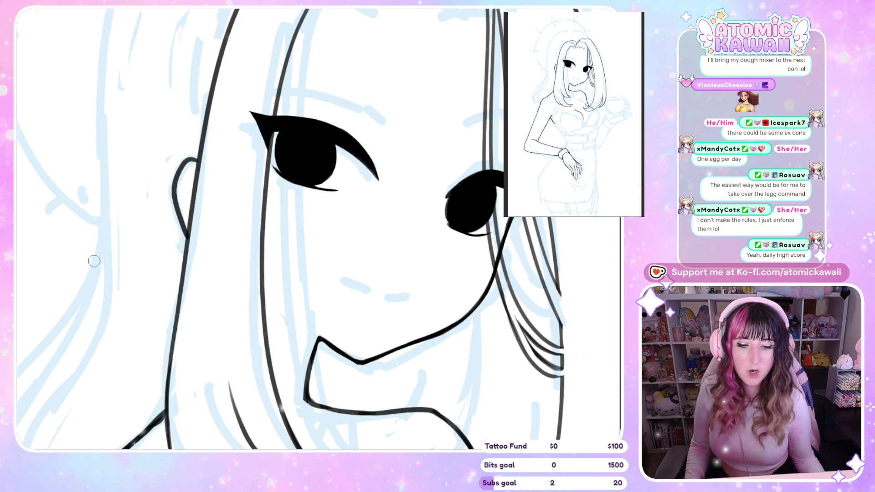
pyautogui.hotkey('ctrl', '0')
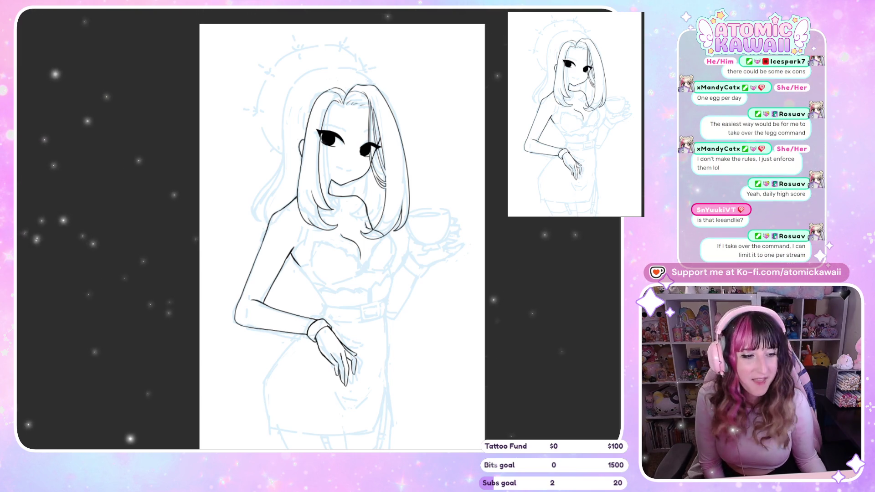
# - Zoom the view to take in the full figure's hair, face, arm and hand
pyautogui.scroll(2, 345, 113)
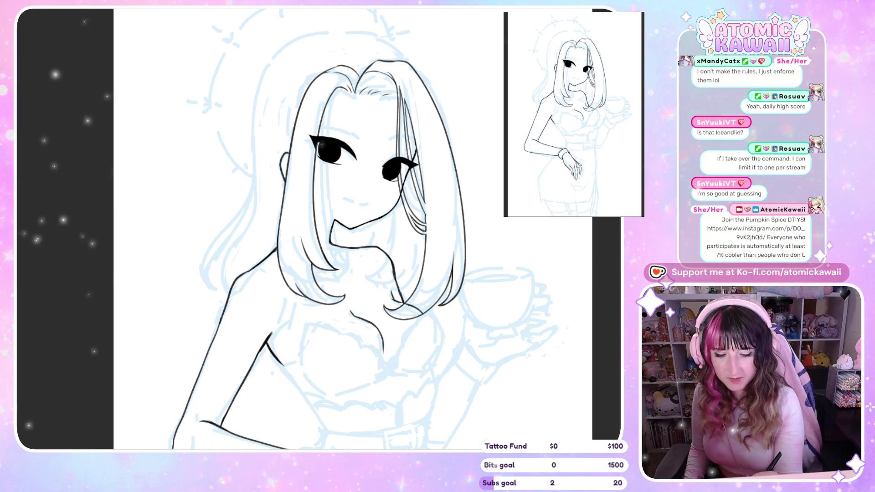
# - Ink a curved hair line from the top of the head and the ear curve on a tilted view
pyautogui.moveTo(452, 56); pyautogui.dragTo(170, 375)
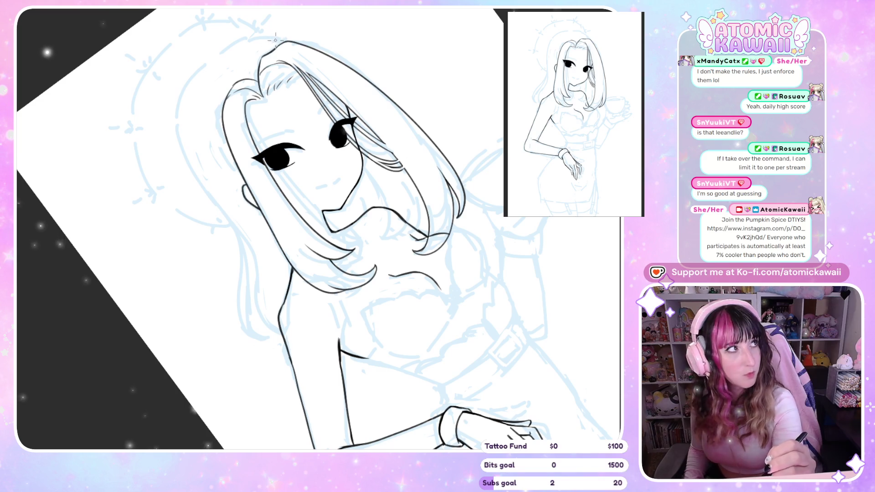
pyautogui.moveTo(256, 40)
pyautogui.mouseDown()
pyautogui.moveTo(184, 96)
pyautogui.moveTo(223, 214)
pyautogui.moveTo(242, 336)
pyautogui.mouseUp()
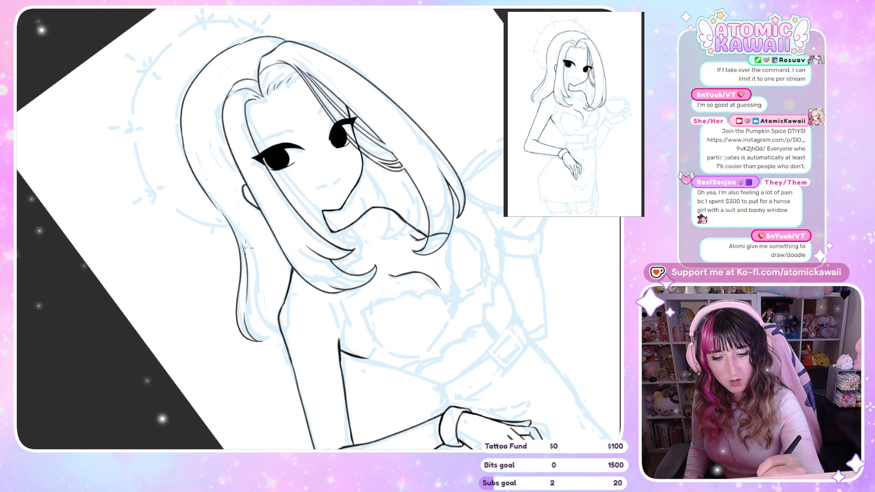
pyautogui.moveTo(244, 186); pyautogui.dragTo(252, 206)
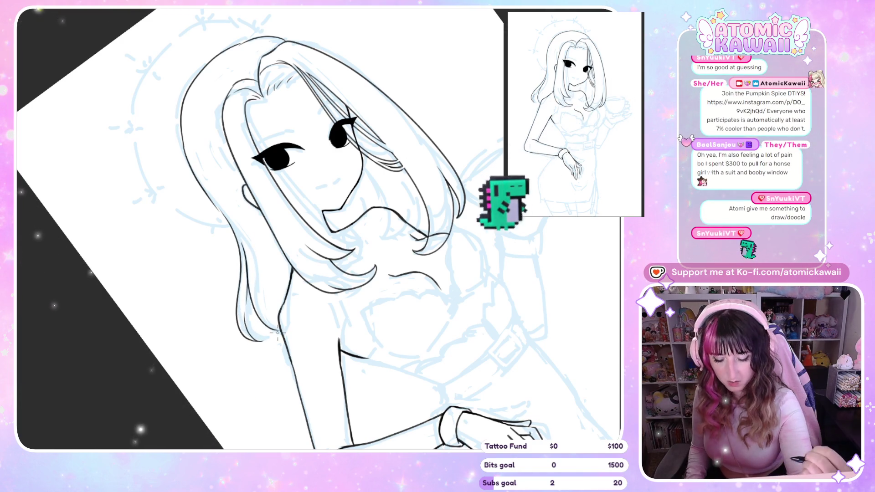
pyautogui.hotkey('ctrl', '0')
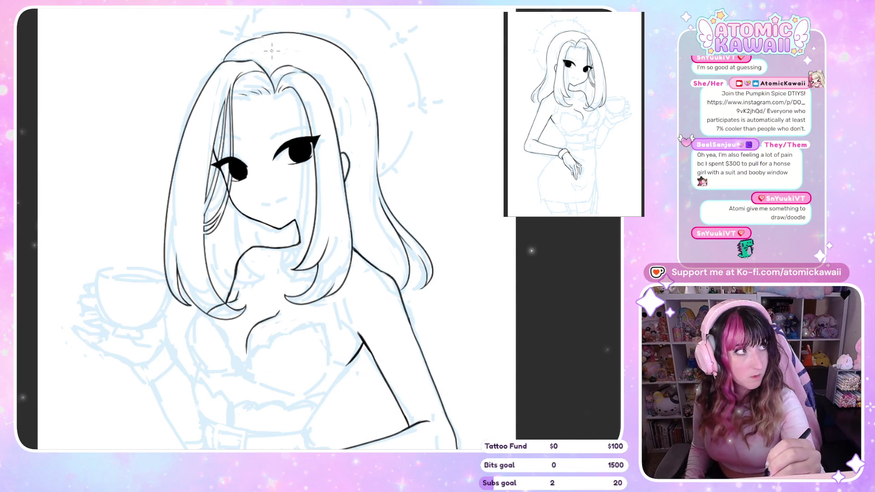
# - Try a hair strand on the mirrored view, then undo the thin hair-part stroke
pyautogui.press('h')
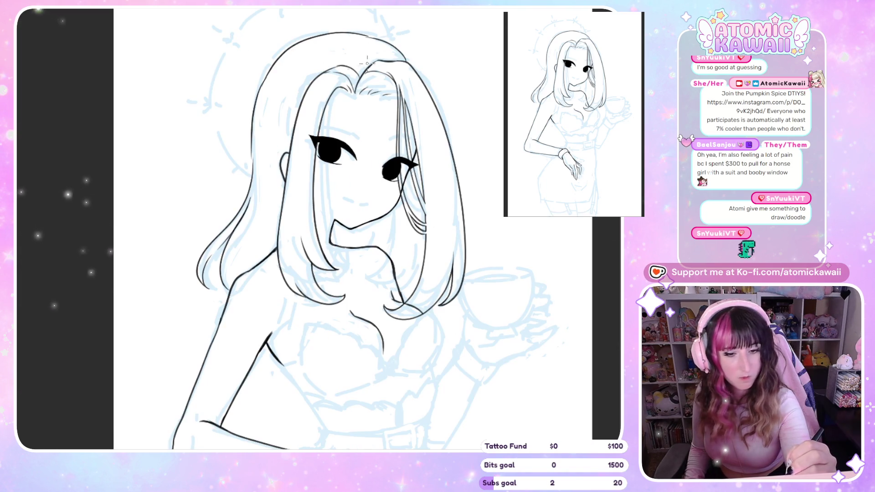
pyautogui.moveTo(340, 37); pyautogui.dragTo(359, 69)
pyautogui.press('h')
pyautogui.hotkey('ctrl', 'z')
pyautogui.hotkey('ctrl', '-')
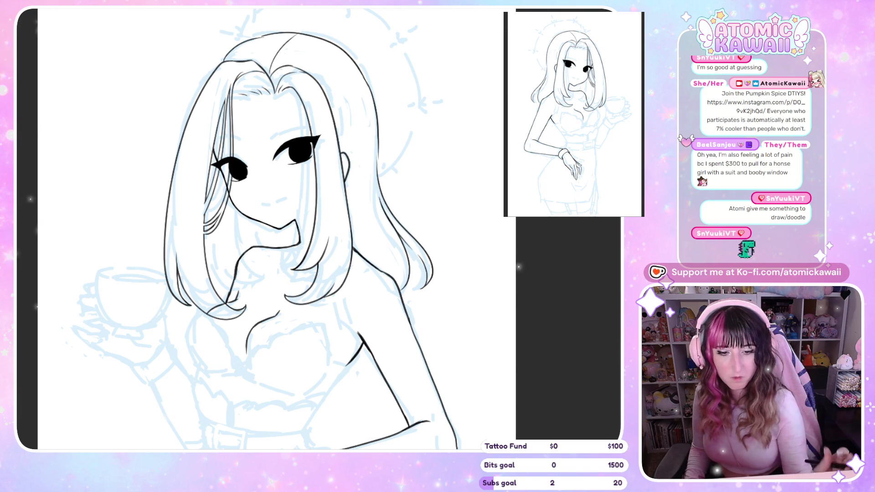
pyautogui.hotkey('ctrl', '-')
pyautogui.hotkey('ctrl', '+')
pyautogui.hotkey('ctrl', '+')
pyautogui.hotkey('ctrl', '+')
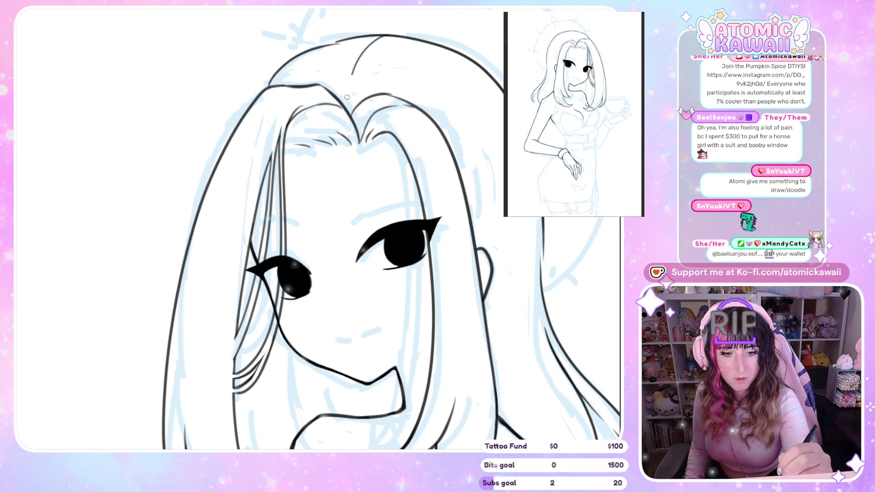
# - Erase thin hair lines near the eye and forehead and redraw the top hair outline
pyautogui.moveTo(358, 73); pyautogui.dragTo(350, 114)
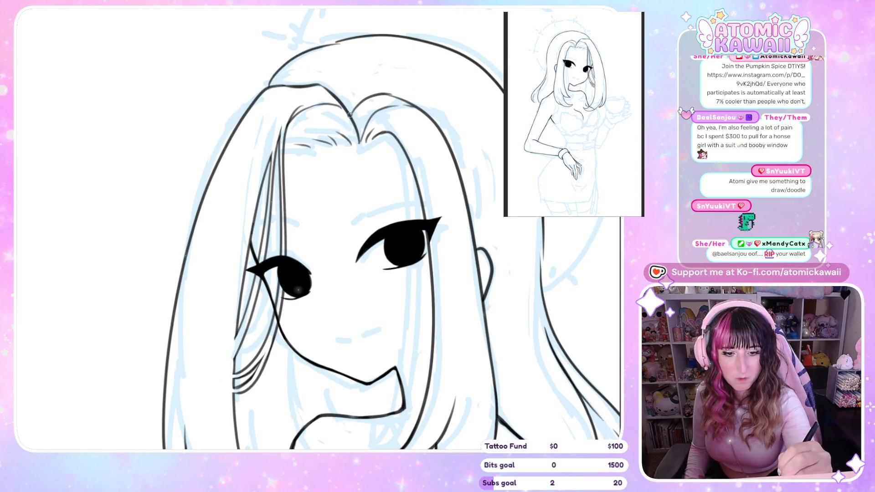
pyautogui.moveTo(411, 37); pyautogui.dragTo(412, 39)
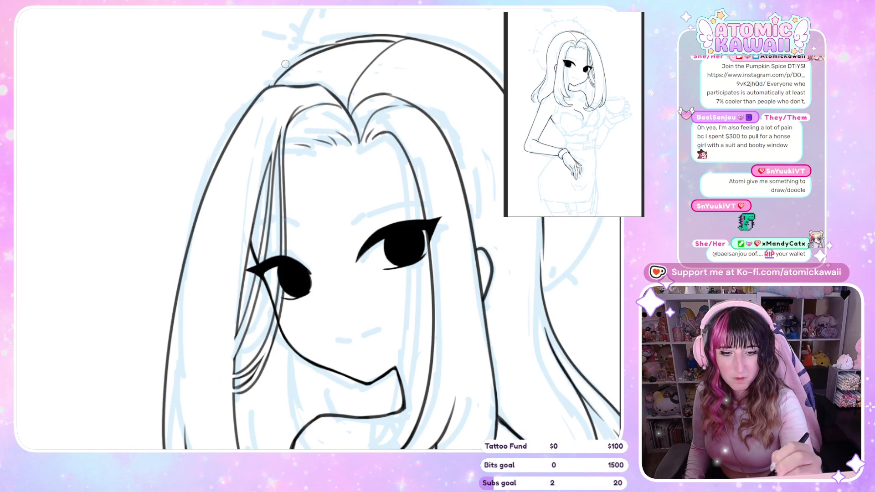
pyautogui.moveTo(296, 58); pyautogui.dragTo(395, 37)
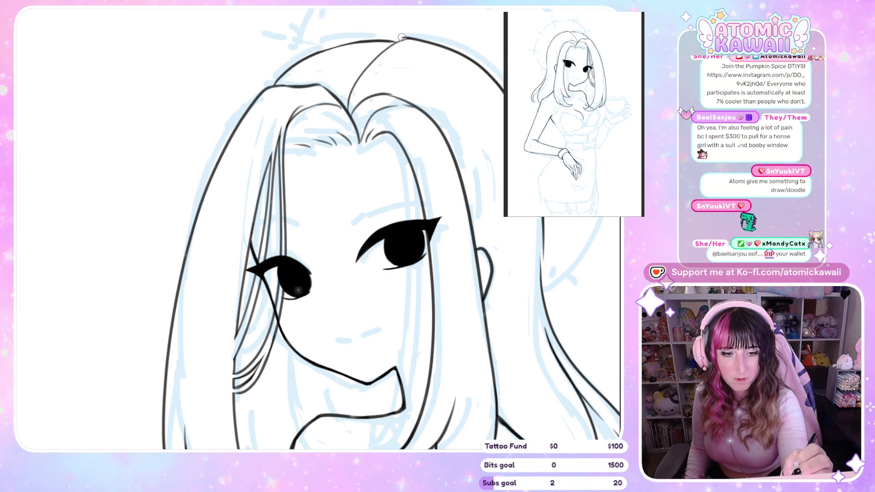
pyautogui.moveTo(301, 275); pyautogui.dragTo(314, 319)
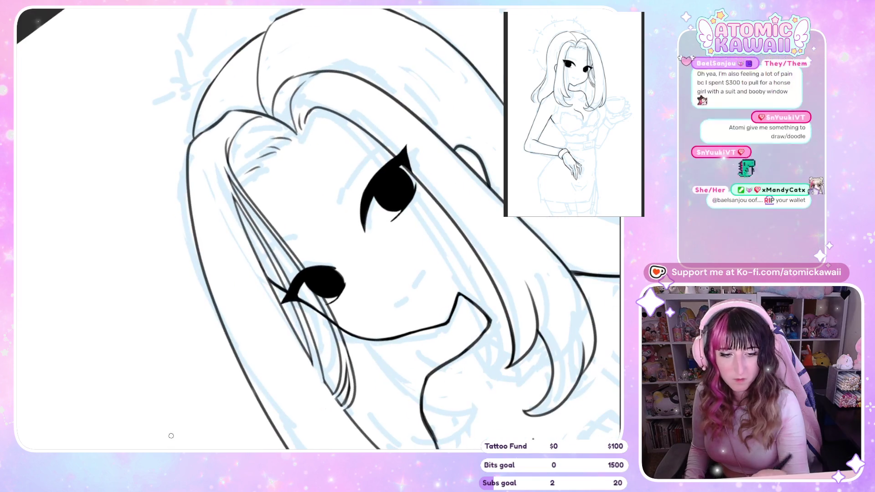
# - Add short curved hair strokes at the crown of the head
pyautogui.scroll(2, 314, 366)
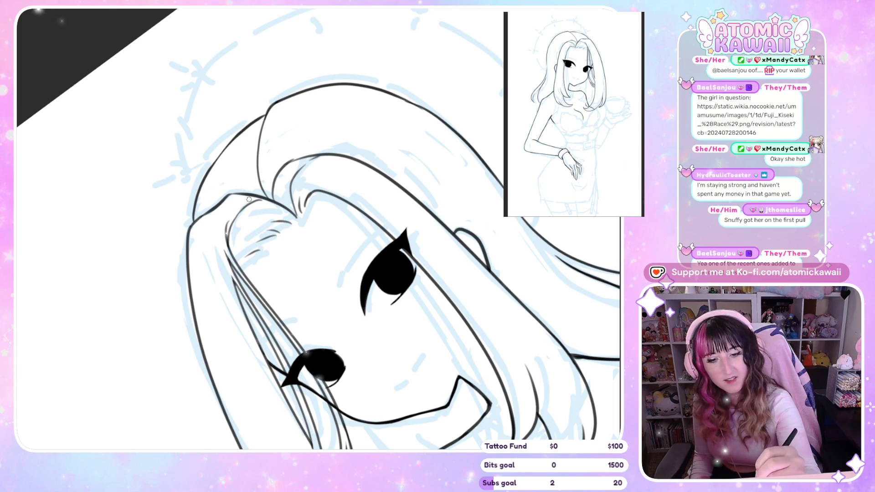
pyautogui.press('5')
pyautogui.moveTo(321, 136); pyautogui.dragTo(357, 128)
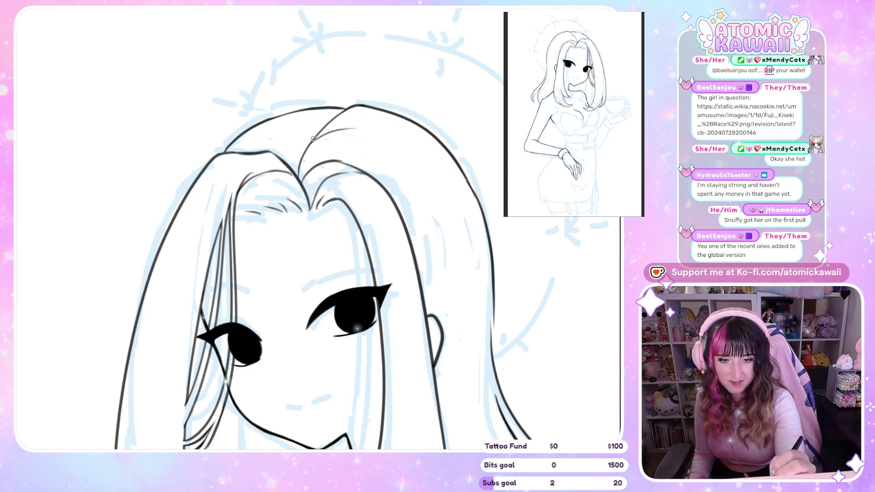
pyautogui.press('m')
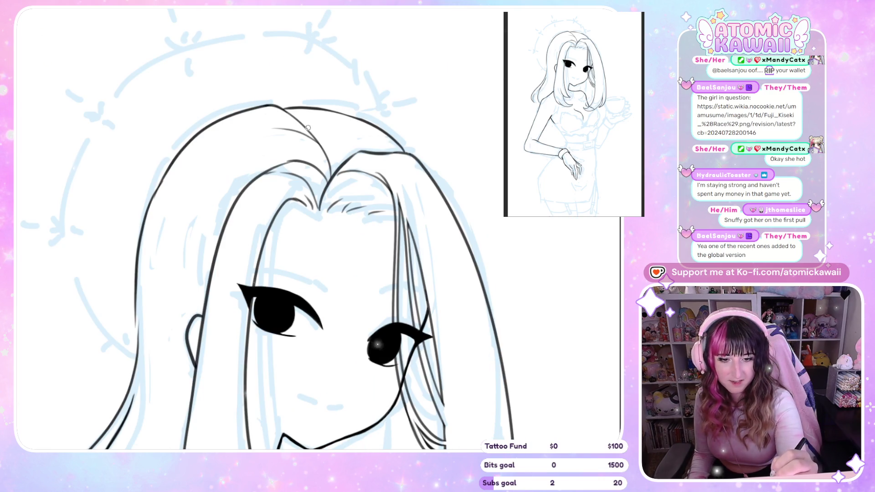
pyautogui.moveTo(308, 131); pyautogui.dragTo(332, 111)
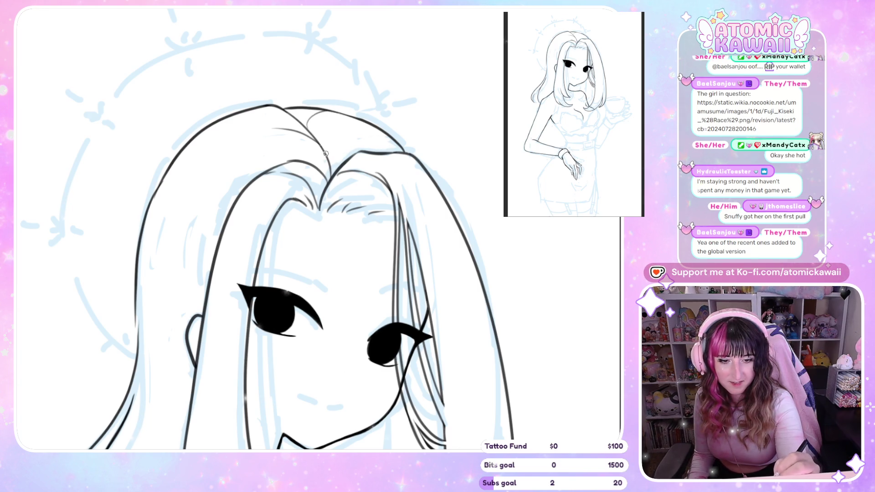
pyautogui.moveTo(328, 151); pyautogui.dragTo(363, 128)
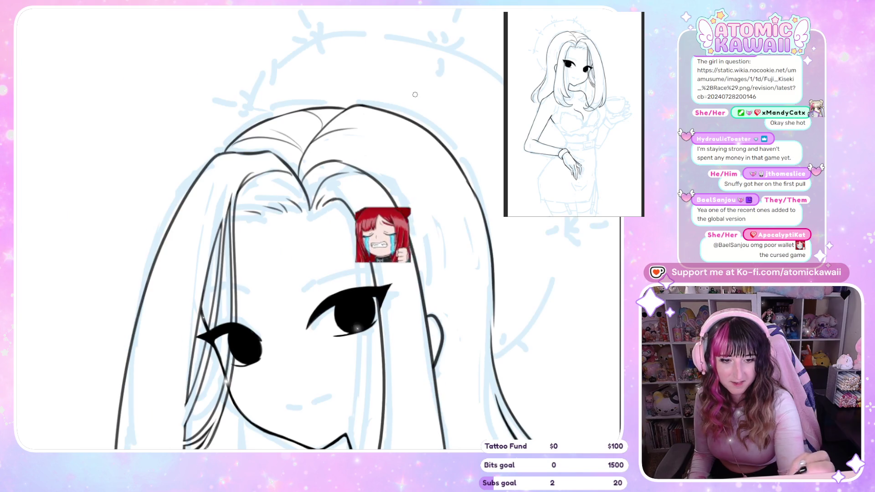
pyautogui.press('-')
pyautogui.press('m')
pyautogui.press('+')
pyautogui.press('+')
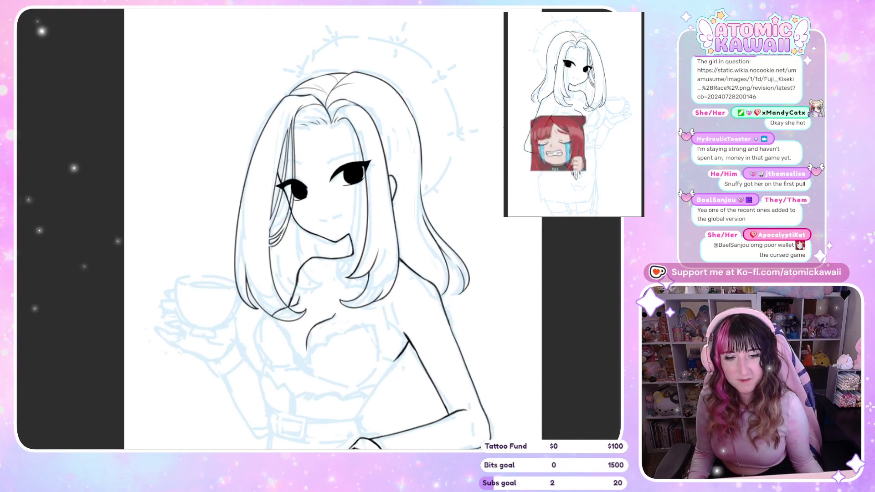
# - Try thin hair strands running down from the parting, undoing each one
pyautogui.press('m')
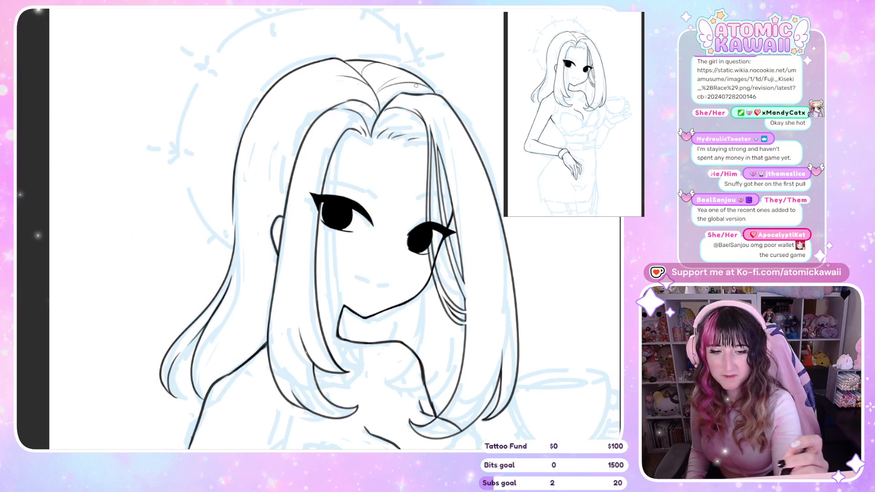
pyautogui.hotkey('ctrl', 'z')
pyautogui.moveTo(365, 96); pyautogui.dragTo(279, 130)
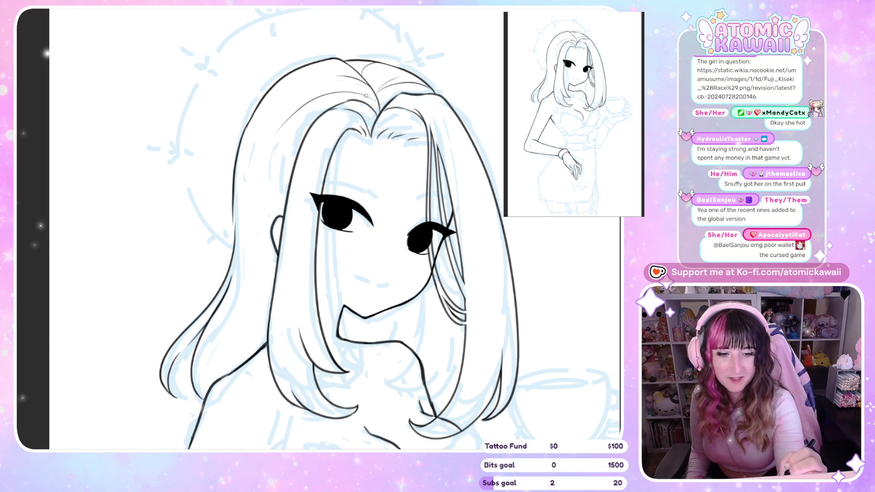
pyautogui.hotkey('ctrl', 'z')
pyautogui.moveTo(378, 89)
pyautogui.mouseDown()
pyautogui.moveTo(326, 94)
pyautogui.moveTo(291, 124)
pyautogui.mouseUp()
pyautogui.hotkey('ctrl', 'z')
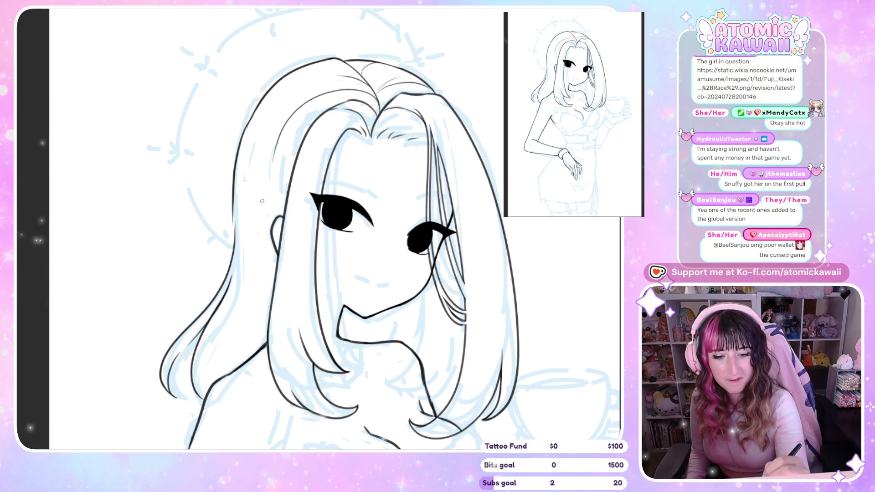
# - Draw a hair strand beside the ear, settling on a shorter stroke after undos
pyautogui.moveTo(272, 174); pyautogui.dragTo(264, 241)
pyautogui.hotkey('ctrl', 'z')
pyautogui.moveTo(270, 177); pyautogui.dragTo(241, 321)
pyautogui.moveTo(259, 238); pyautogui.dragTo(238, 365)
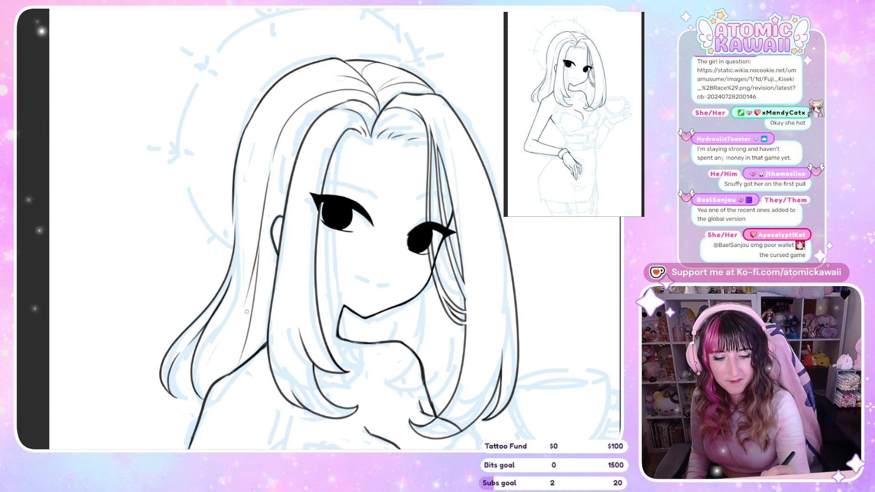
pyautogui.press('h')
pyautogui.press('h')
pyautogui.hotkey('ctrl', 'z')
pyautogui.hotkey('ctrl', 'z')
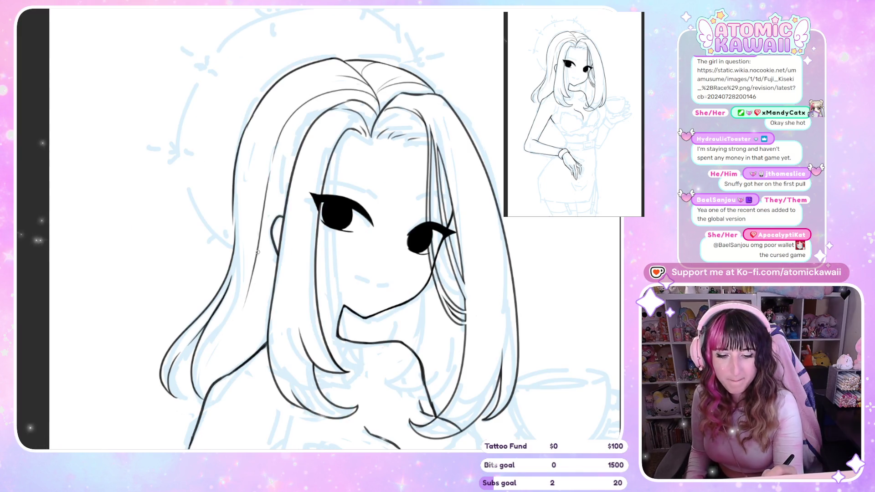
pyautogui.moveTo(241, 309)
pyautogui.mouseDown()
pyautogui.moveTo(217, 342)
pyautogui.moveTo(212, 385)
pyautogui.mouseUp()
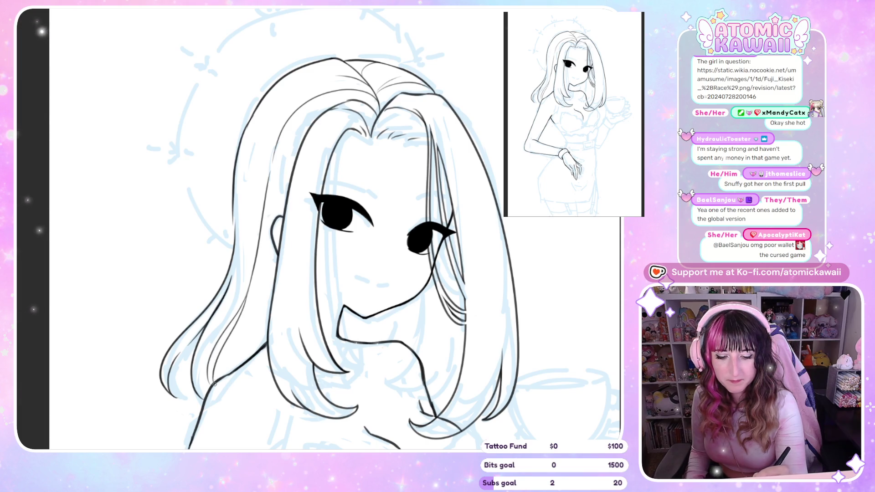
pyautogui.press('h')
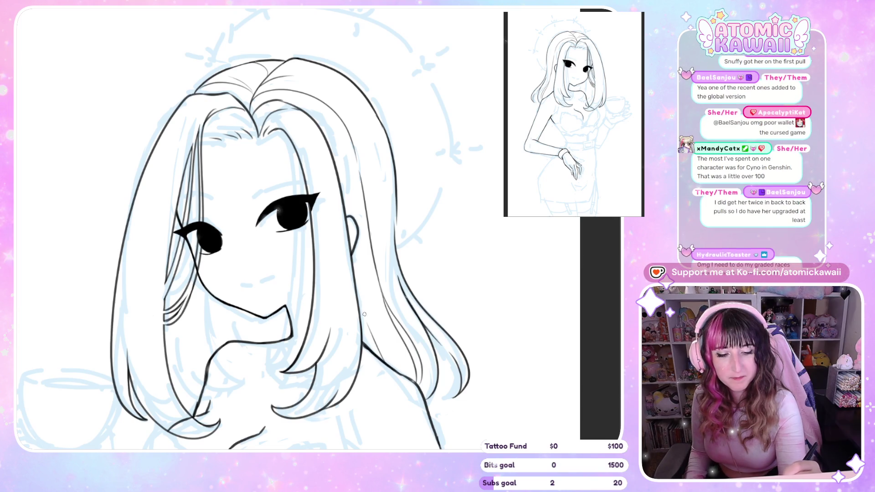
pyautogui.press('h')
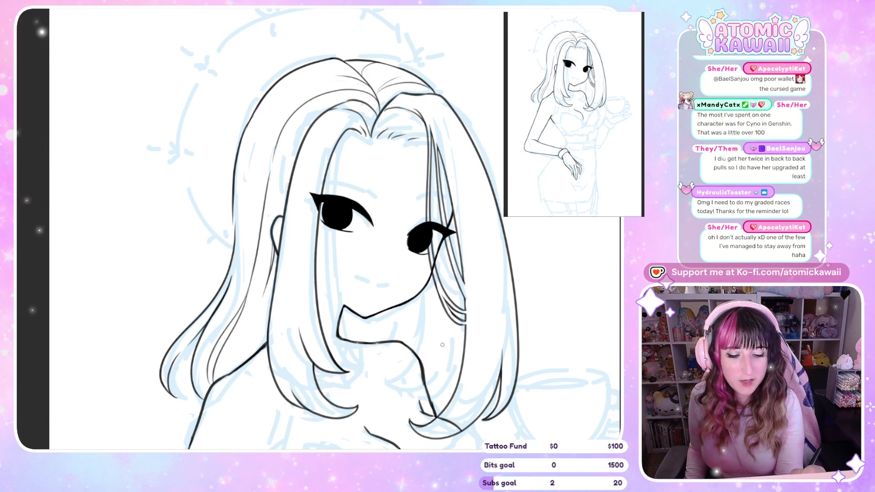
# - Erase the stray vertical neck line and ink new neck, collarbone and chin-to-neck curves
pyautogui.moveTo(425, 332); pyautogui.dragTo(423, 292)
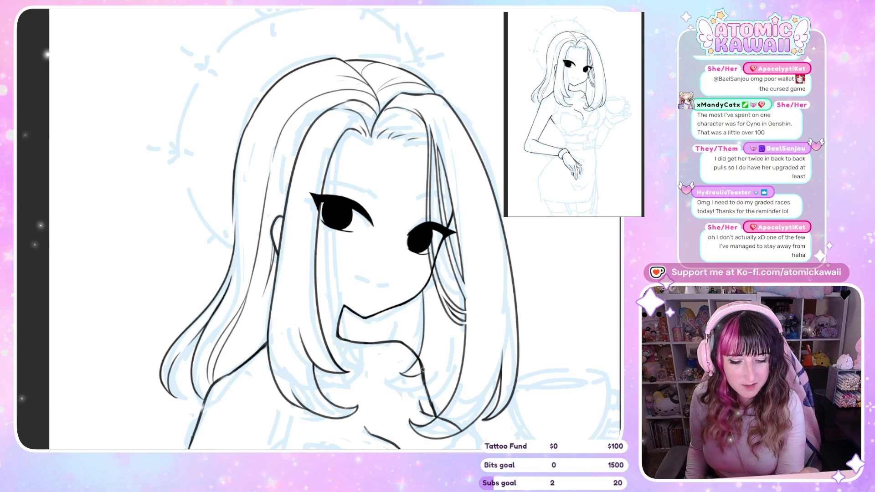
pyautogui.moveTo(413, 375); pyautogui.dragTo(386, 388)
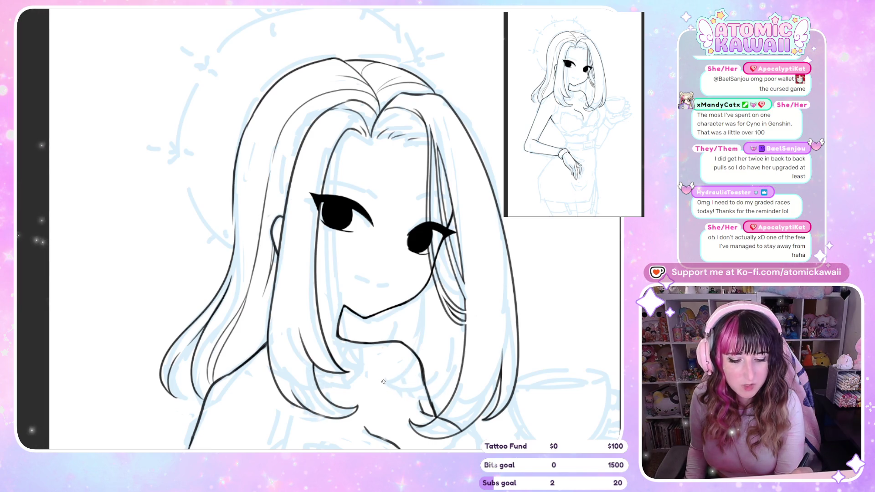
pyautogui.moveTo(392, 343); pyautogui.dragTo(422, 379)
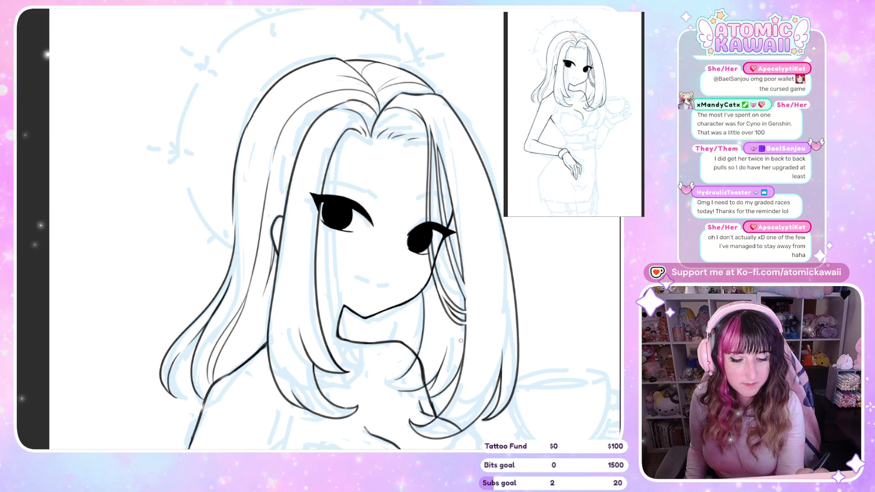
pyautogui.moveTo(370, 339); pyautogui.dragTo(385, 311)
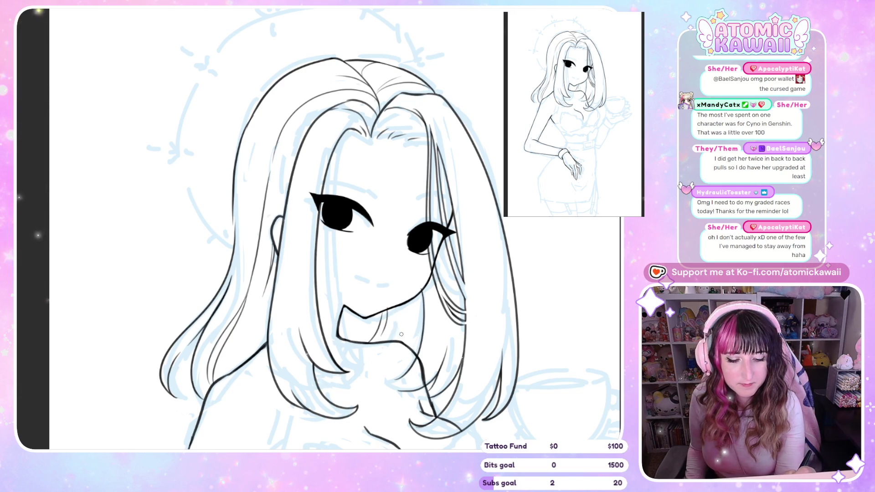
pyautogui.press('h')
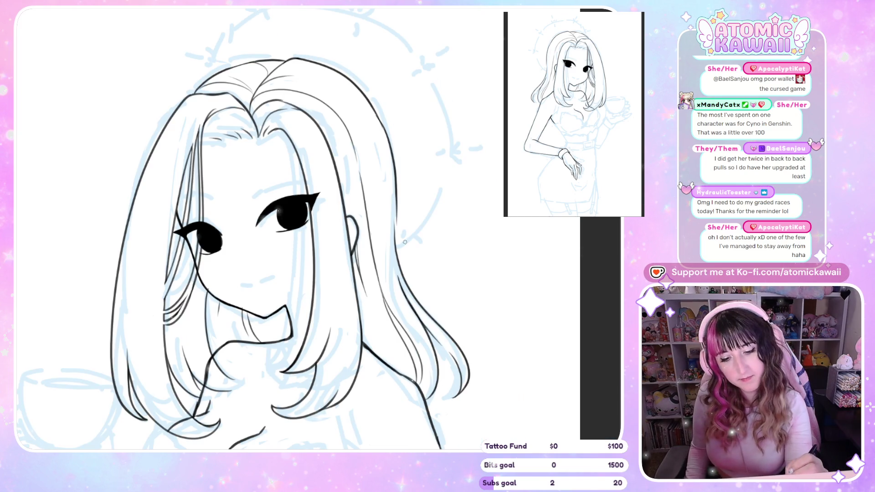
pyautogui.hotkey('ctrl', '0')
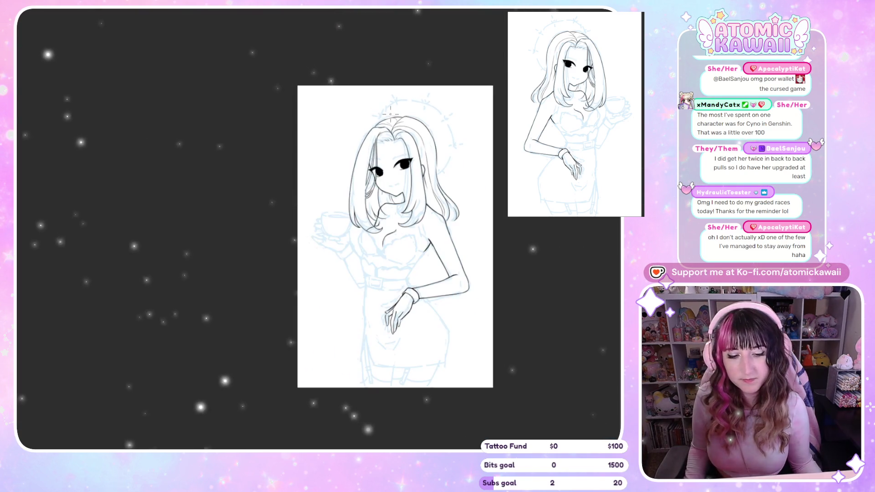
# - Zoom in on the teacup and chest, then begin inking the teacup rim
pyautogui.scroll(2, 196, 222)
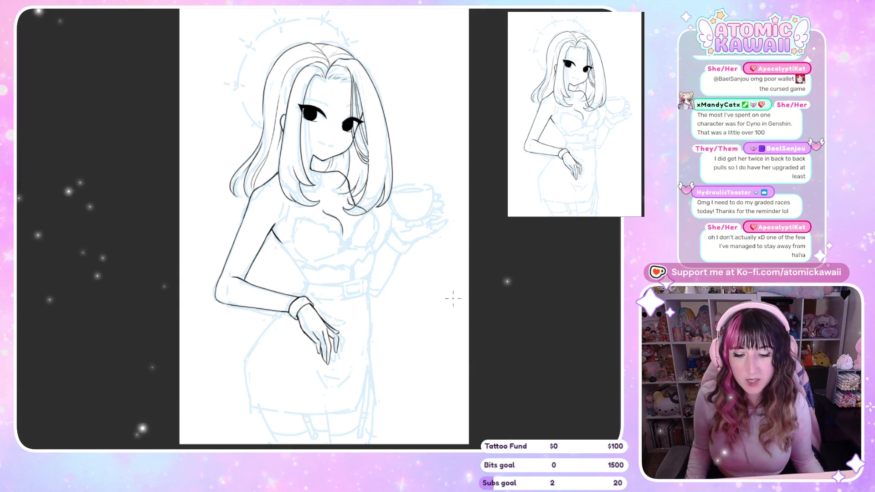
pyautogui.scroll(1, 349, 256)
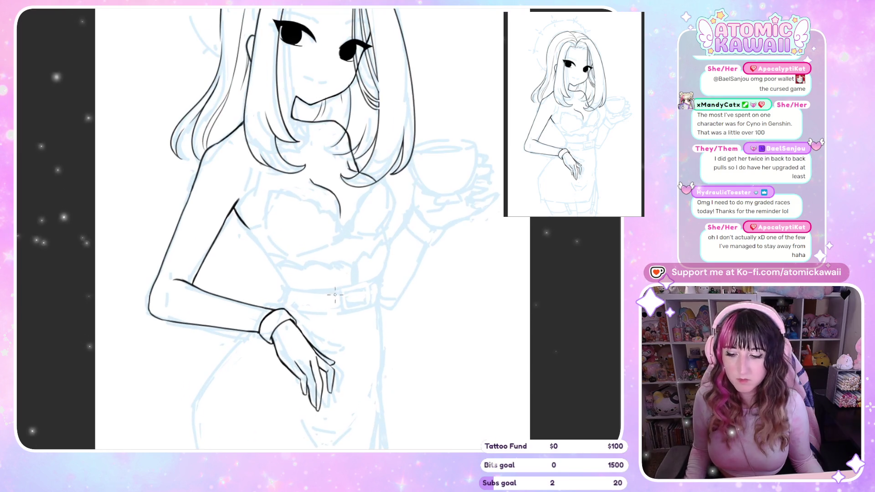
pyautogui.scroll(2, 487, 144)
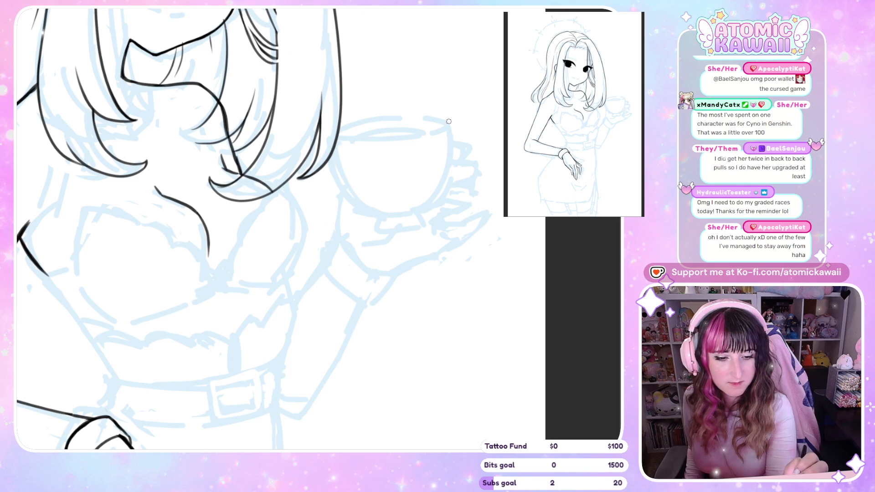
pyautogui.moveTo(424, 117); pyautogui.dragTo(370, 121)
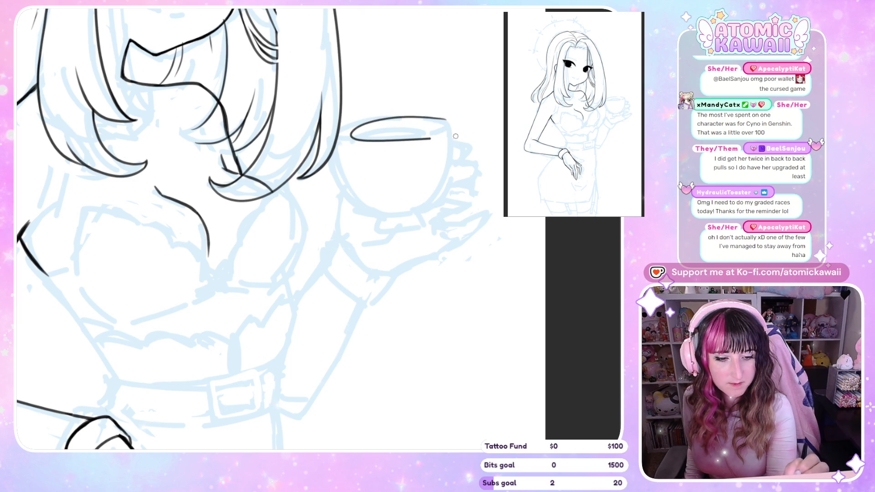
# - Ink the teacup's rim ellipse, redrawing the arc several times until it sits right
pyautogui.hotkey('ctrl', 'z')
pyautogui.moveTo(452, 119)
pyautogui.mouseDown()
pyautogui.moveTo(354, 124)
pyautogui.moveTo(412, 141)
pyautogui.moveTo(446, 122)
pyautogui.mouseUp()
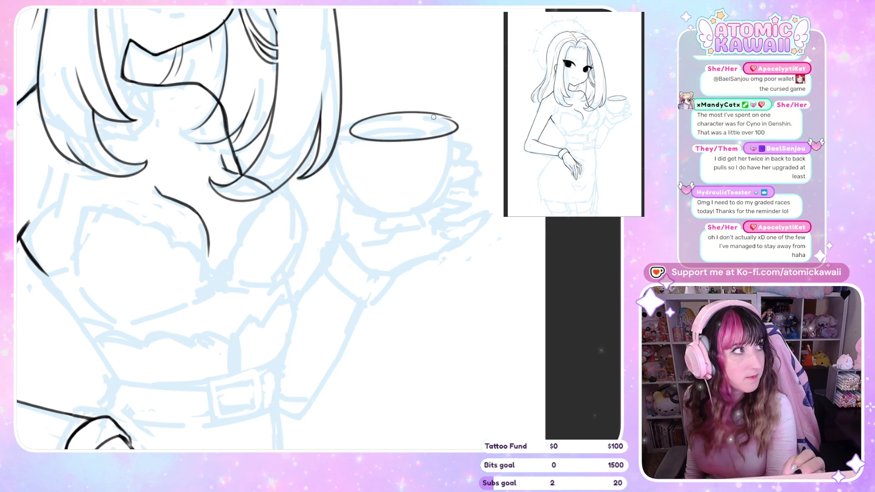
pyautogui.moveTo(368, 117)
pyautogui.mouseDown()
pyautogui.moveTo(424, 112)
pyautogui.moveTo(452, 129)
pyautogui.mouseUp()
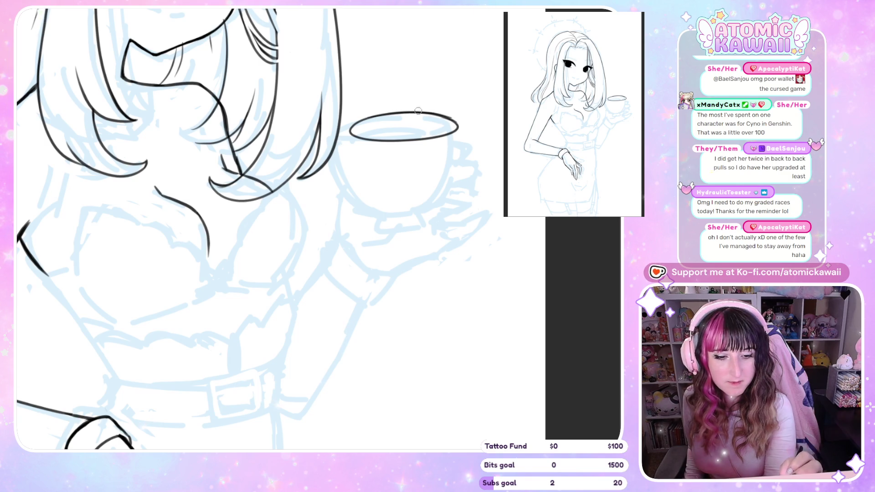
pyautogui.hotkey('ctrl', 'z')
pyautogui.hotkey('ctrl', 'z')
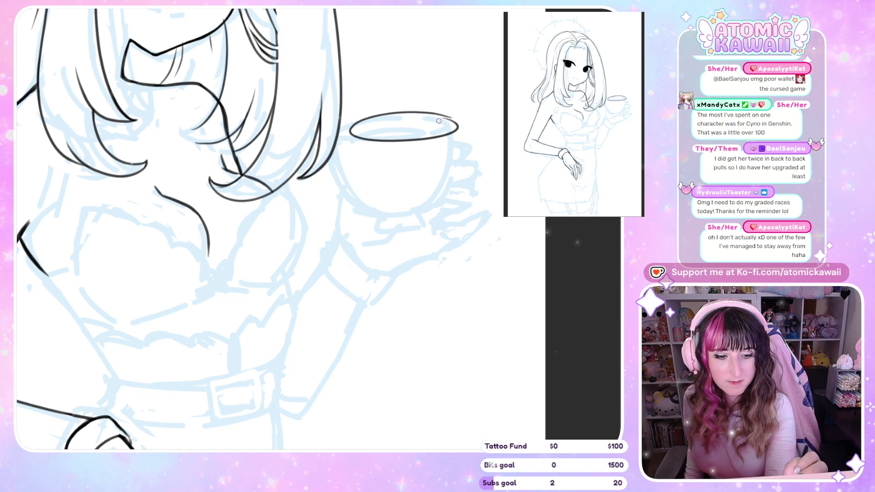
pyautogui.moveTo(447, 118); pyautogui.dragTo(370, 121)
pyautogui.moveTo(445, 129); pyautogui.dragTo(452, 129)
pyautogui.hotkey('ctrl', 'z')
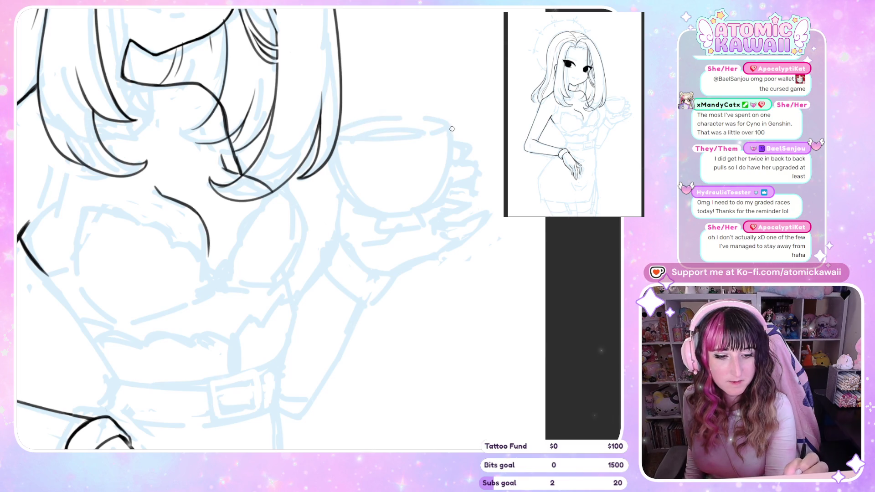
pyautogui.moveTo(376, 118)
pyautogui.mouseDown()
pyautogui.moveTo(458, 120)
pyautogui.moveTo(438, 137)
pyautogui.moveTo(407, 137)
pyautogui.moveTo(458, 130)
pyautogui.mouseUp()
pyautogui.hotkey('ctrl', 'z')
pyautogui.hotkey('ctrl', 'z')
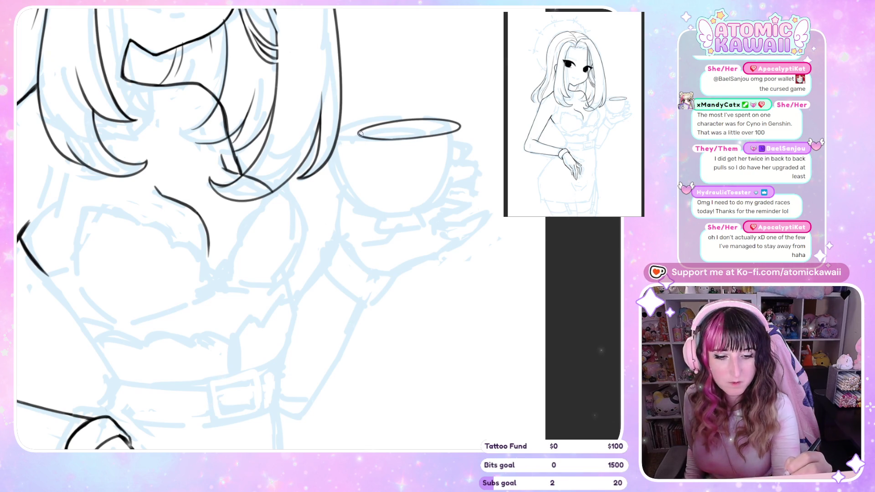
# - Ink the bowl's left and right sides curving down to the base, checking mirrored
pyautogui.hotkey('ctrl', 'z')
pyautogui.moveTo(357, 134)
pyautogui.mouseDown()
pyautogui.moveTo(369, 187)
pyautogui.moveTo(399, 212)
pyautogui.mouseUp()
pyautogui.hotkey('ctrl', 'z')
pyautogui.moveTo(364, 175); pyautogui.dragTo(405, 206)
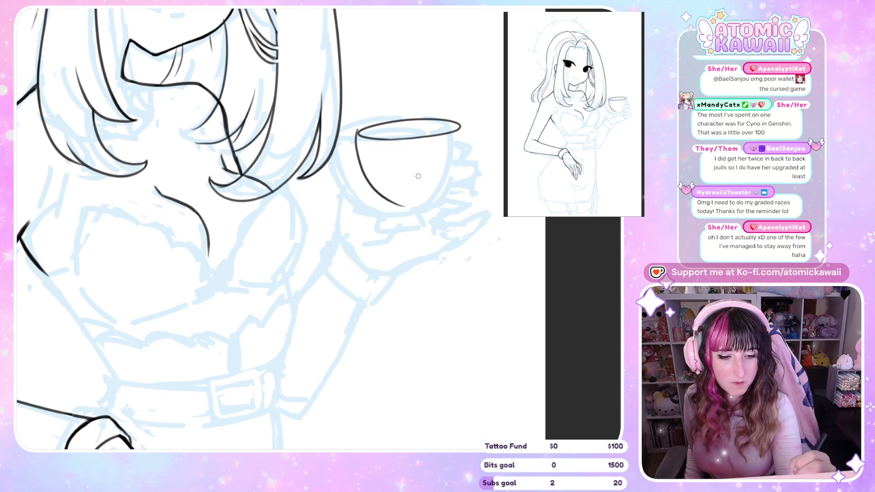
pyautogui.moveTo(464, 152)
pyautogui.mouseDown()
pyautogui.moveTo(430, 209)
pyautogui.moveTo(438, 202)
pyautogui.mouseUp()
pyautogui.hotkey('ctrl', 'z')
pyautogui.hotkey('ctrl', 'z')
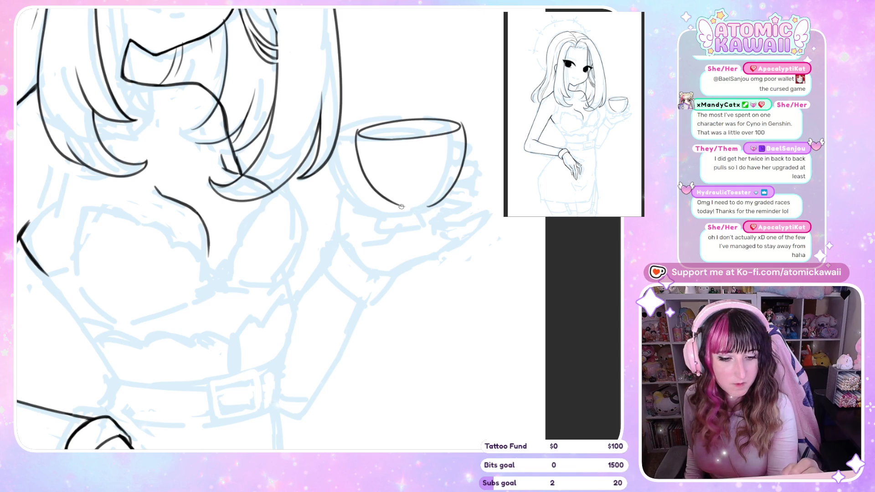
pyautogui.moveTo(440, 198); pyautogui.dragTo(422, 206)
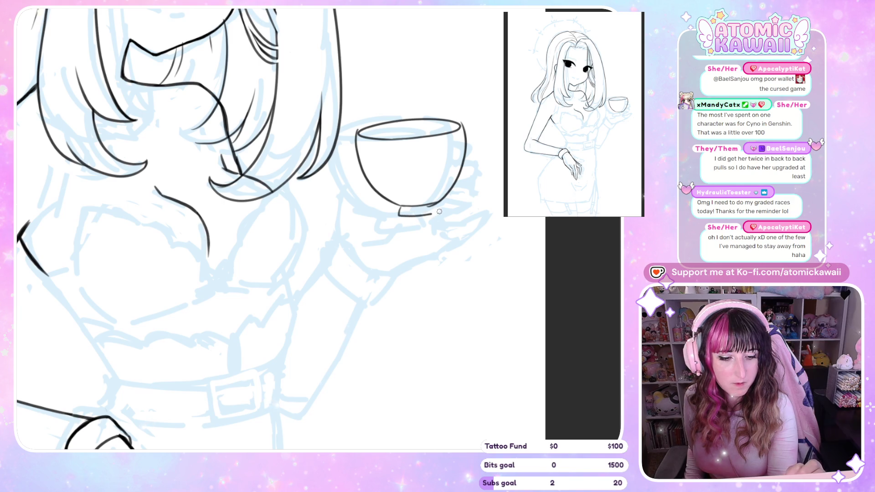
pyautogui.press('m')
pyautogui.press('m')
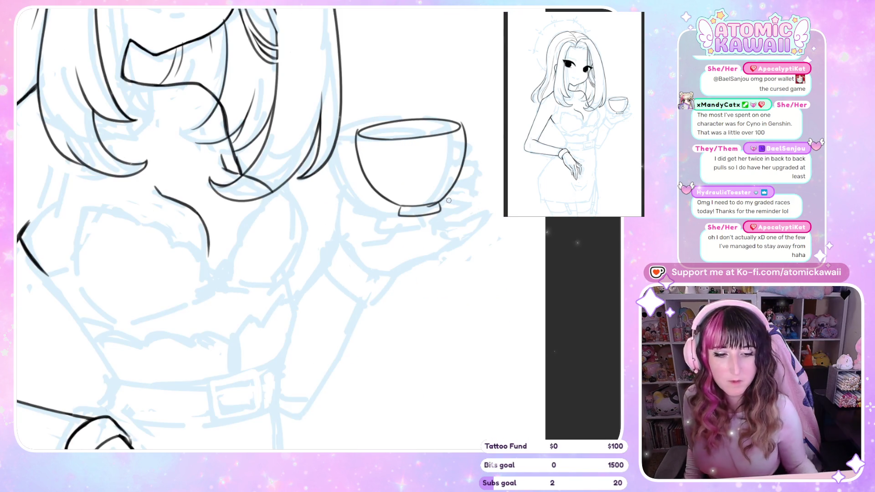
pyautogui.scroll(2, 447, 201)
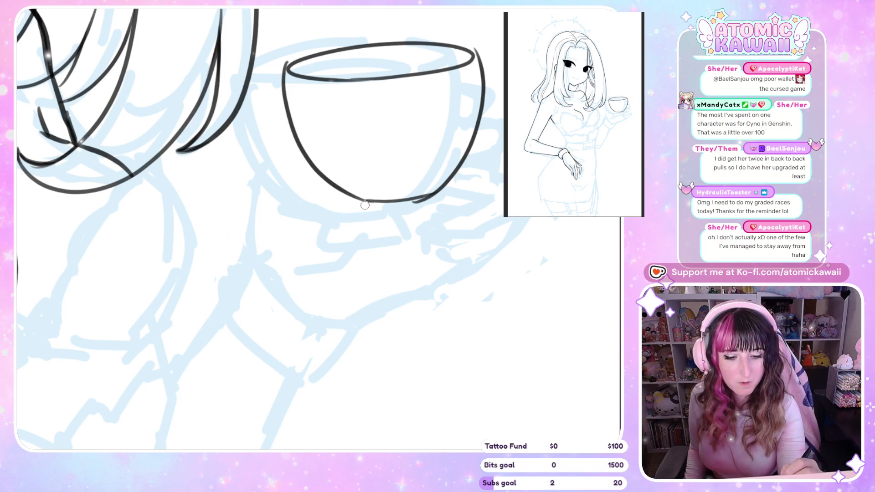
# - Ink the short legs and a long curved bottom edge for the foot under the bowl
pyautogui.moveTo(366, 199)
pyautogui.mouseDown()
pyautogui.moveTo(360, 220)
pyautogui.moveTo(417, 220)
pyautogui.moveTo(439, 207)
pyautogui.moveTo(429, 195)
pyautogui.mouseUp()
pyautogui.press('m')
pyautogui.hotkey('ctrl', 'z')
pyautogui.moveTo(199, 195); pyautogui.dragTo(187, 214)
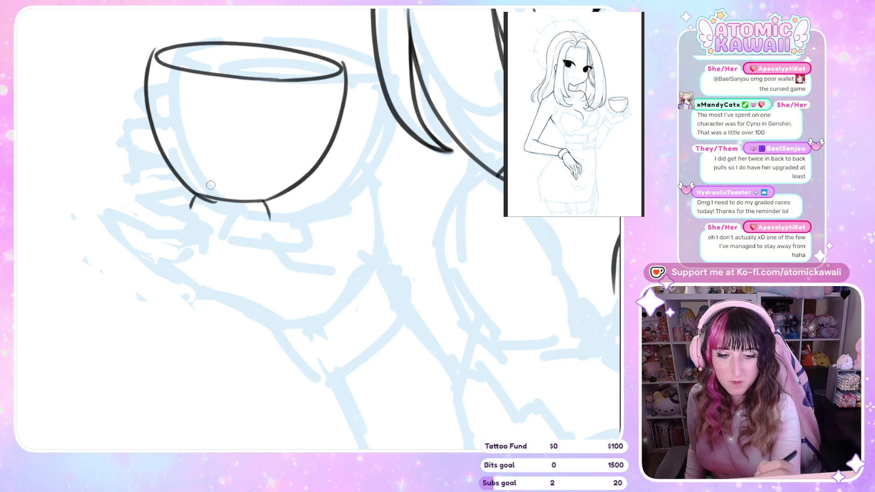
pyautogui.press('m')
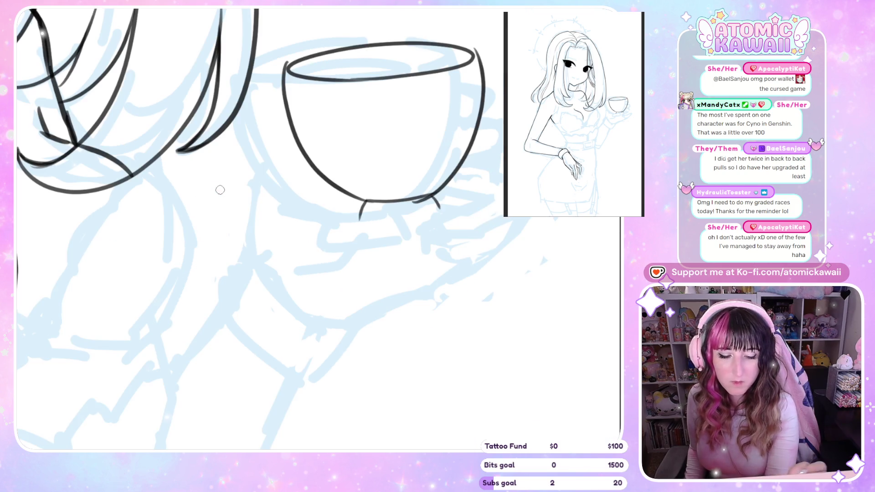
pyautogui.moveTo(357, 212); pyautogui.dragTo(422, 218)
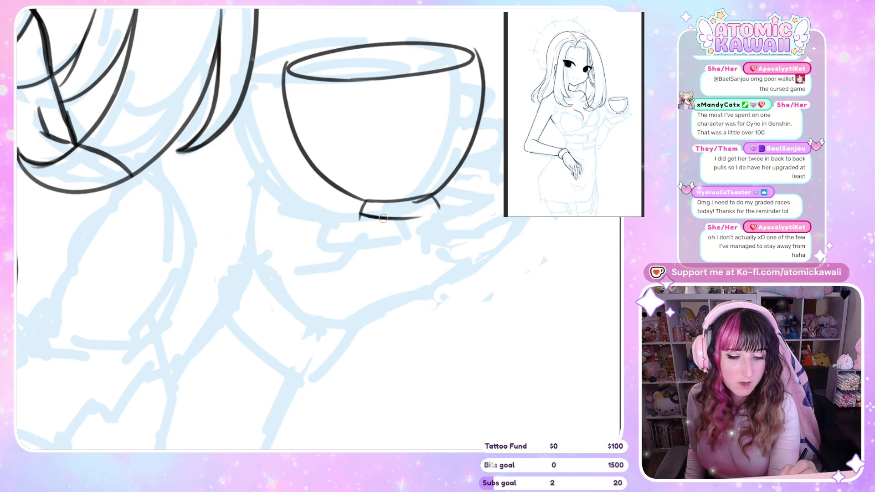
pyautogui.hotkey('ctrl', 'z')
pyautogui.hotkey('ctrl', 'z')
pyautogui.moveTo(363, 214); pyautogui.dragTo(439, 203)
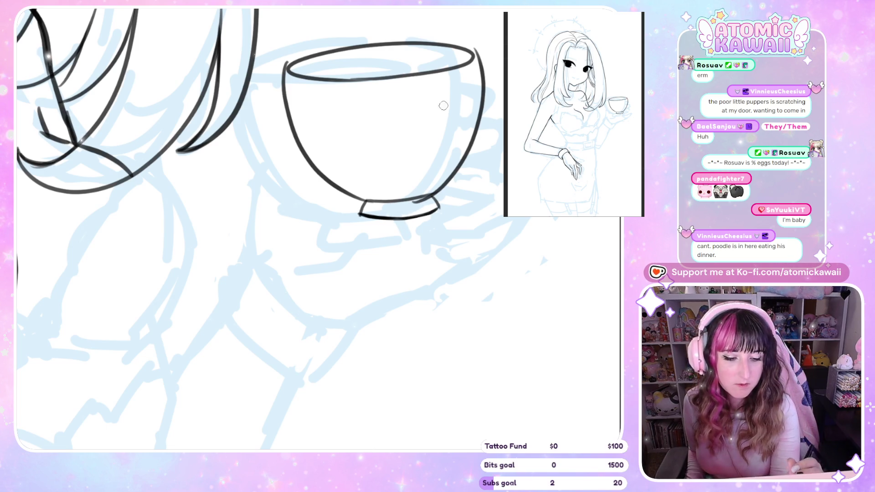
pyautogui.moveTo(363, 216); pyautogui.dragTo(438, 208)
# - Re-ink the foot's left edge and redraw the top line of the cup rim
pyautogui.moveTo(366, 200); pyautogui.dragTo(360, 216)
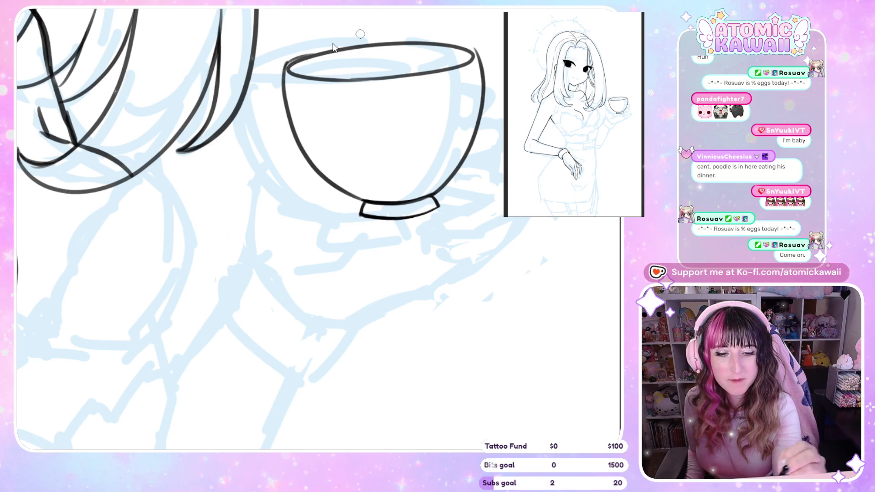
pyautogui.moveTo(285, 64); pyautogui.dragTo(343, 48)
pyautogui.moveTo(287, 65)
pyautogui.mouseDown()
pyautogui.moveTo(319, 48)
pyautogui.moveTo(379, 39)
pyautogui.mouseUp()
pyautogui.hotkey('ctrl', 'z')
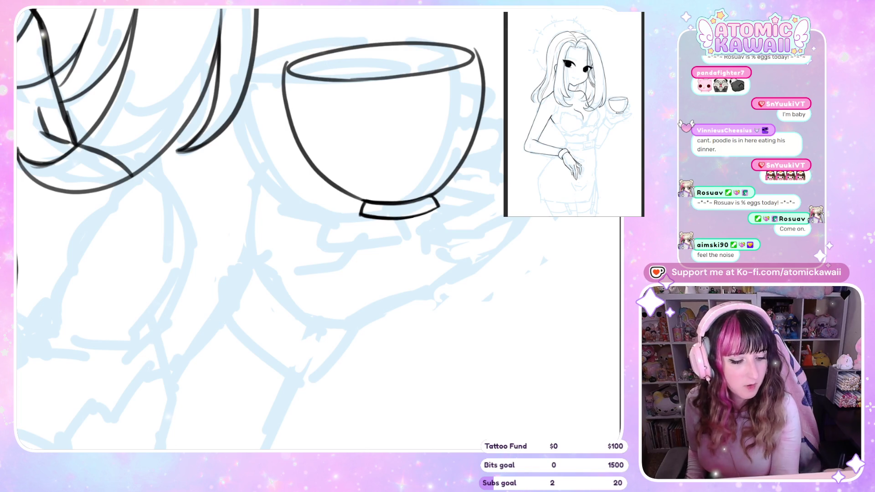
pyautogui.moveTo(401, 91); pyautogui.dragTo(182, 427)
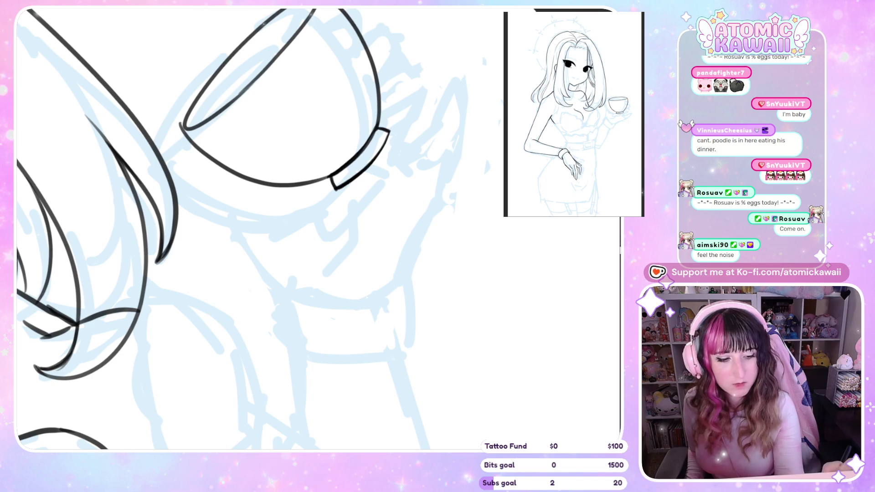
# - Nudge the selected inked teacup slightly right with Ctrl+T, then clear the selection
pyautogui.scroll(3, 181, 428)
pyautogui.hotkey('ctrl', 't')
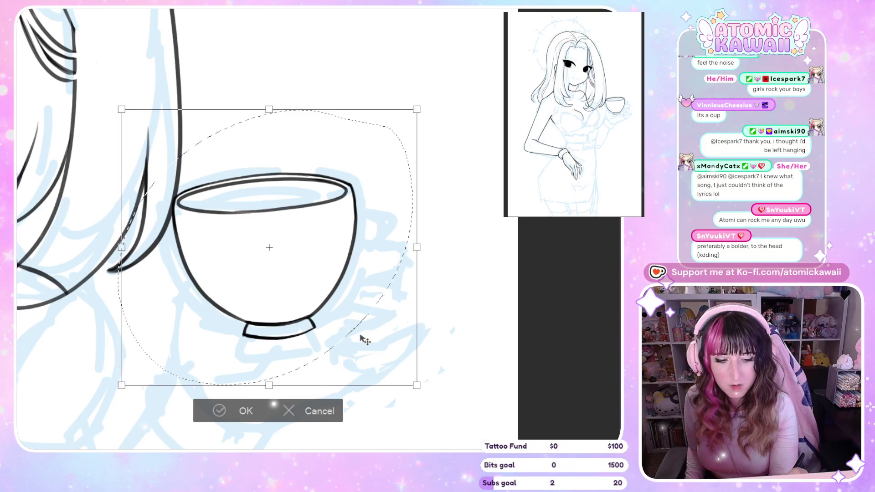
pyautogui.moveTo(358, 338); pyautogui.dragTo(362, 338)
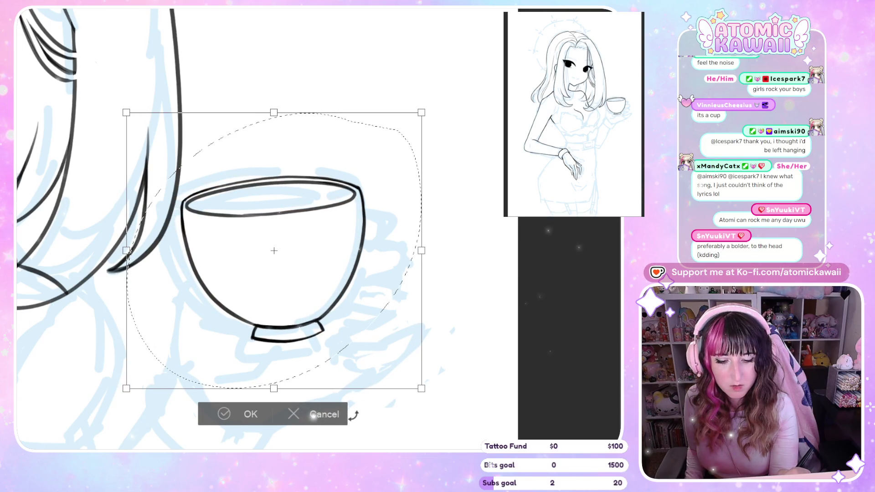
pyautogui.click(225, 413)
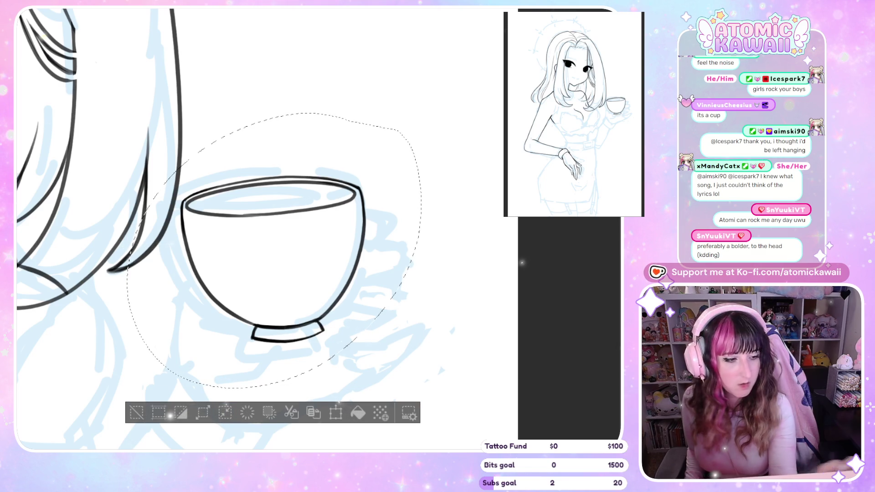
pyautogui.click(136, 413)
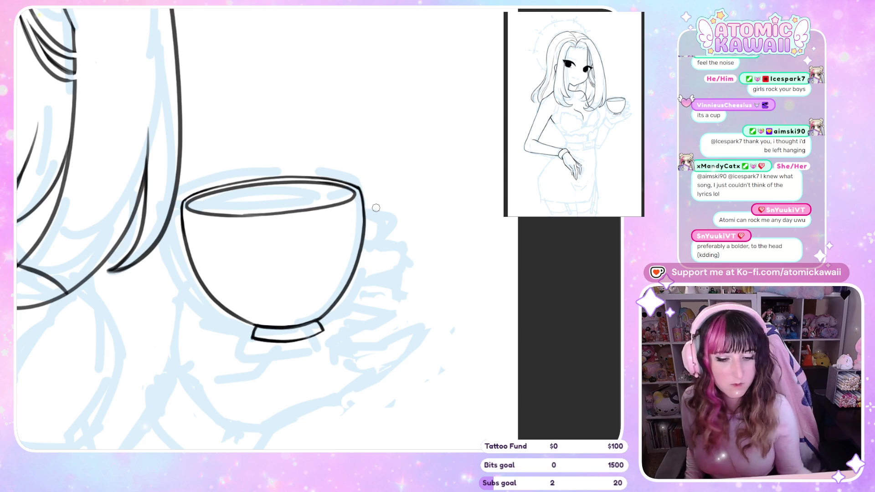
# - Ink the lower cup-handle line and the fingertip beside the handle
pyautogui.scroll(-3, 376, 208)
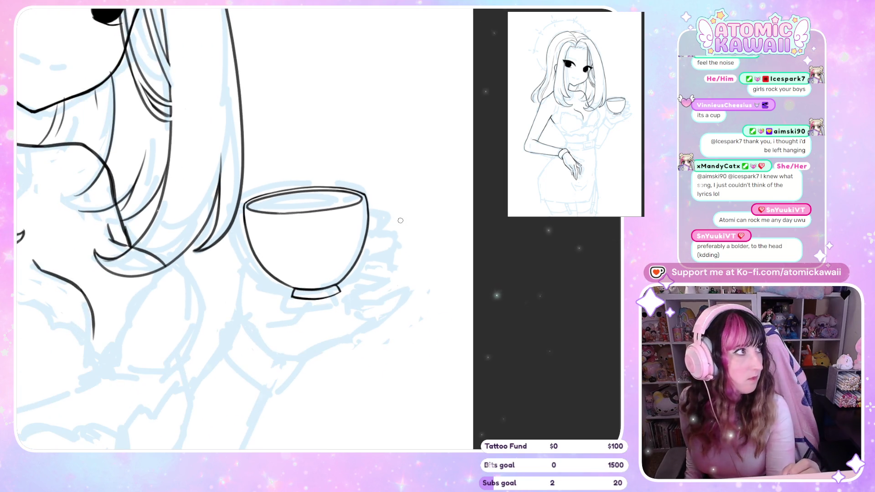
pyautogui.moveTo(368, 210)
pyautogui.mouseDown()
pyautogui.moveTo(381, 218)
pyautogui.moveTo(378, 237)
pyautogui.moveTo(384, 228)
pyautogui.moveTo(397, 246)
pyautogui.moveTo(383, 256)
pyautogui.moveTo(396, 251)
pyautogui.moveTo(376, 252)
pyautogui.moveTo(386, 245)
pyautogui.mouseUp()
pyautogui.hotkey('ctrl', 'z')
pyautogui.hotkey('ctrl', 'z')
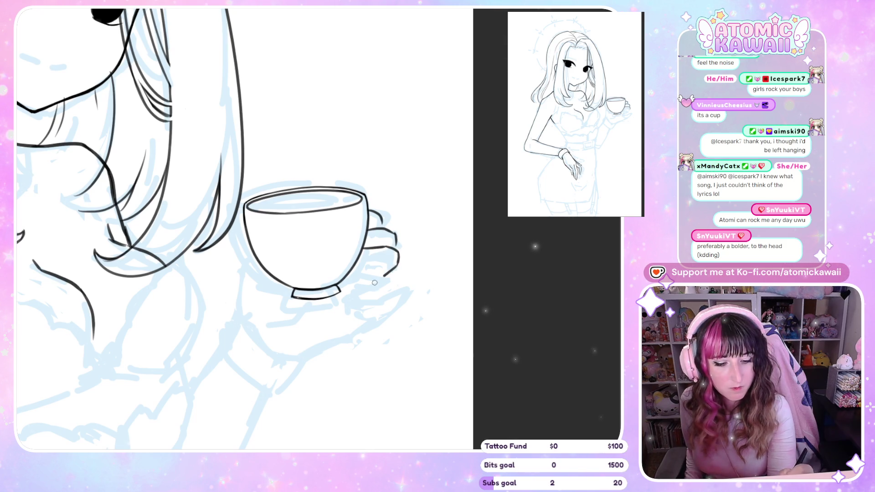
pyautogui.moveTo(383, 272); pyautogui.dragTo(355, 293)
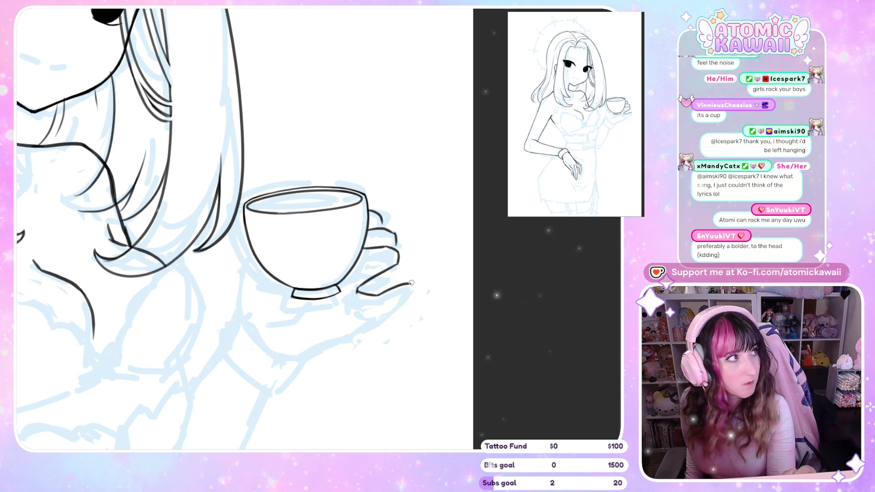
pyautogui.moveTo(399, 299); pyautogui.dragTo(412, 286)
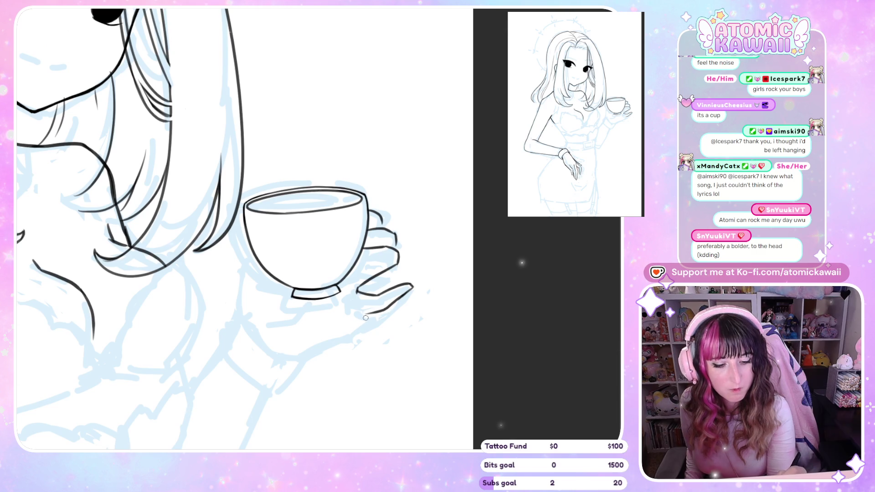
# - Ink the hand's underside, palm lines and a hair strand, checking in a flipped view
pyautogui.moveTo(365, 318); pyautogui.dragTo(296, 348)
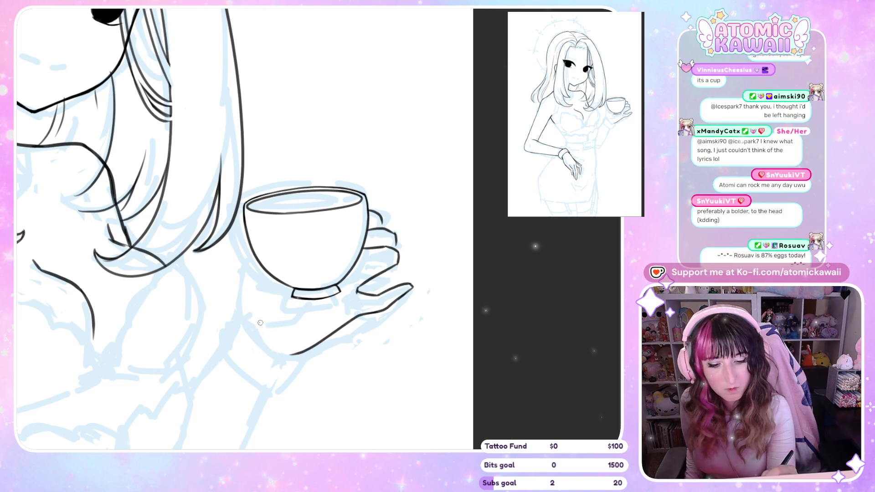
pyautogui.moveTo(260, 322); pyautogui.dragTo(279, 314)
pyautogui.moveTo(221, 214); pyautogui.dragTo(193, 252)
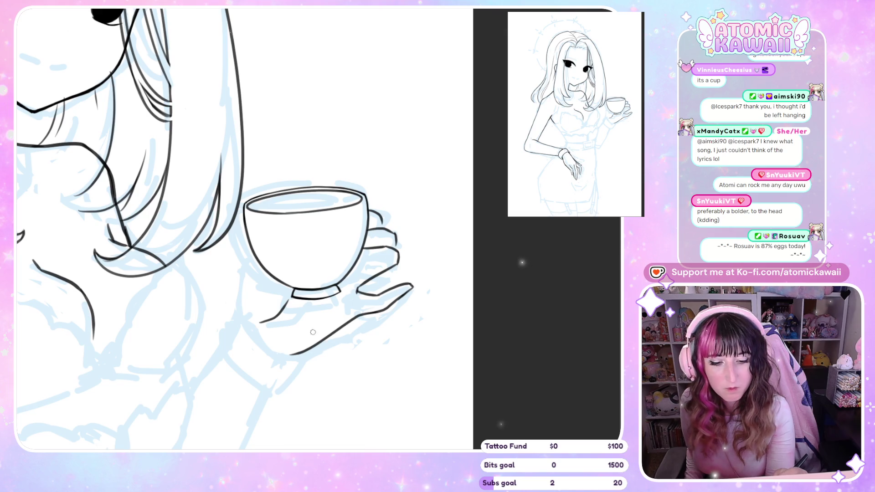
pyautogui.moveTo(237, 322); pyautogui.dragTo(241, 315)
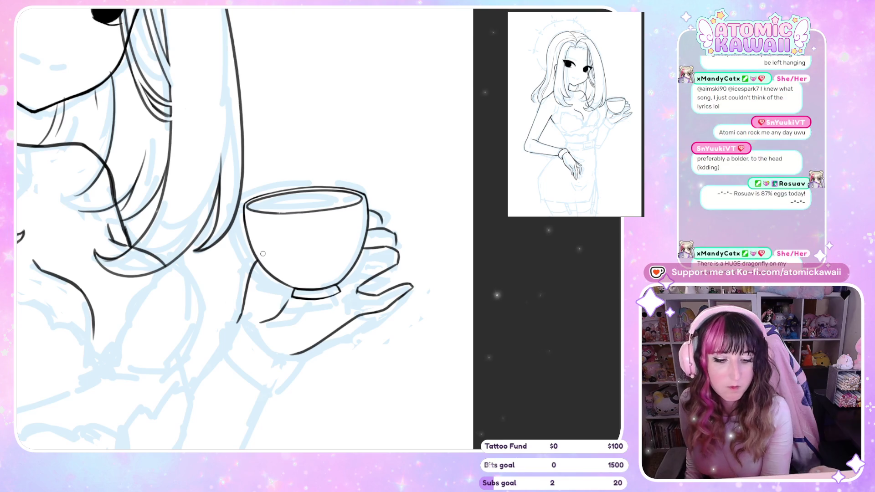
pyautogui.press('h')
pyautogui.press('h')
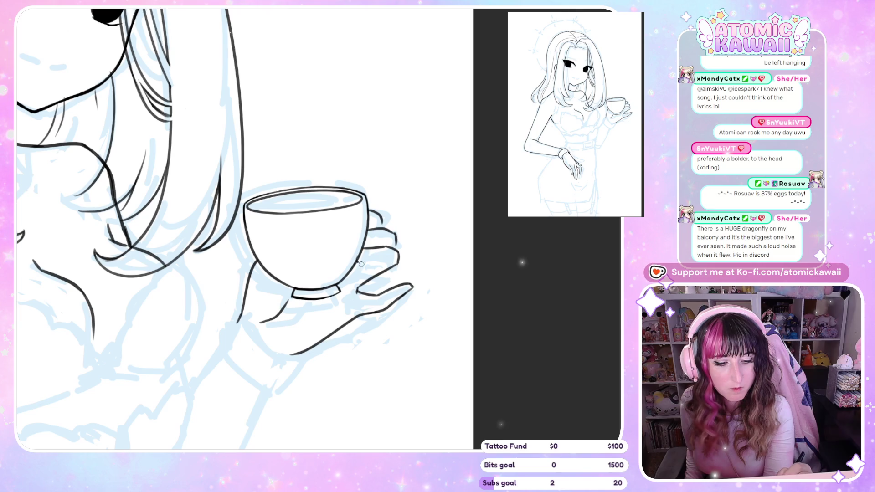
pyautogui.moveTo(370, 264)
pyautogui.mouseDown()
pyautogui.moveTo(362, 263)
pyautogui.moveTo(385, 266)
pyautogui.mouseUp()
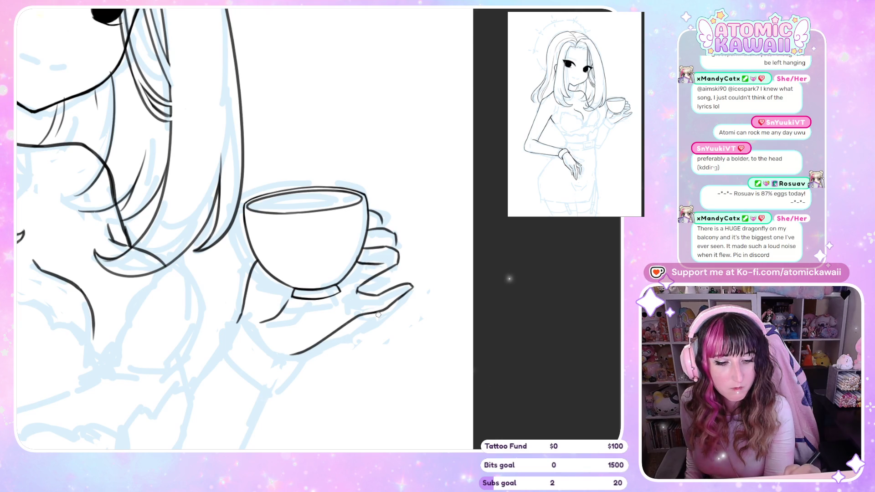
pyautogui.press('h')
pyautogui.press('h')
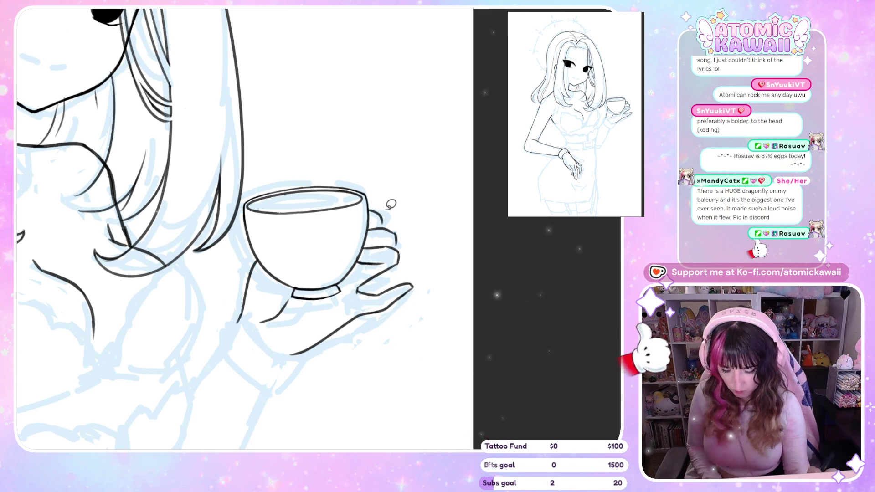
pyautogui.hotkey('ctrl', 't')
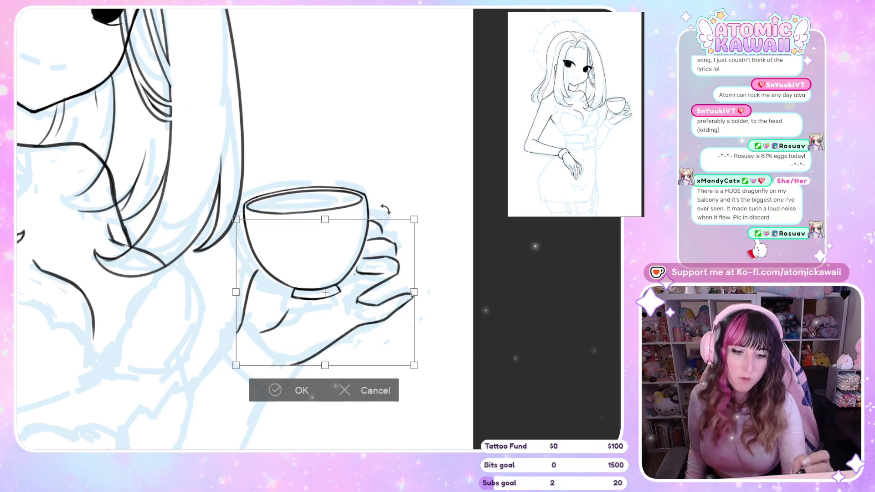
# - Rotate the inked cup and hand a few degrees clockwise and shift them slightly left
pyautogui.moveTo(463, 312); pyautogui.dragTo(479, 297)
pyautogui.moveTo(422, 327); pyautogui.dragTo(452, 325)
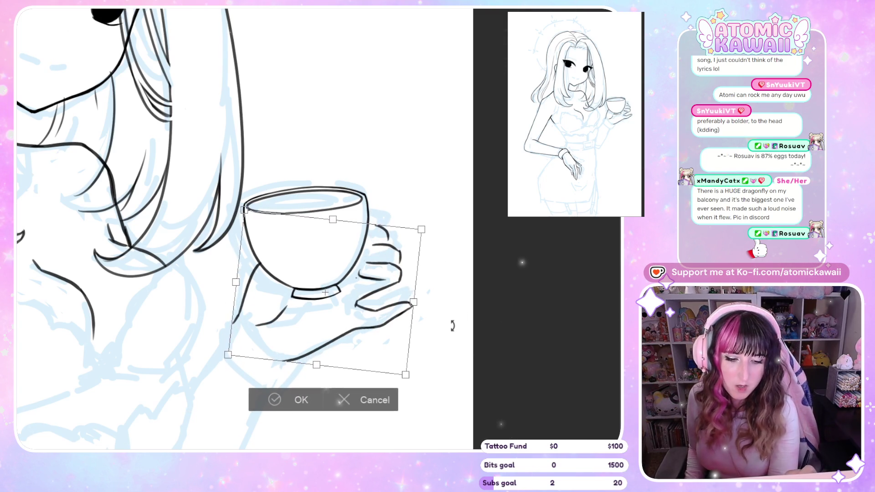
pyautogui.moveTo(367, 356); pyautogui.dragTo(361, 357)
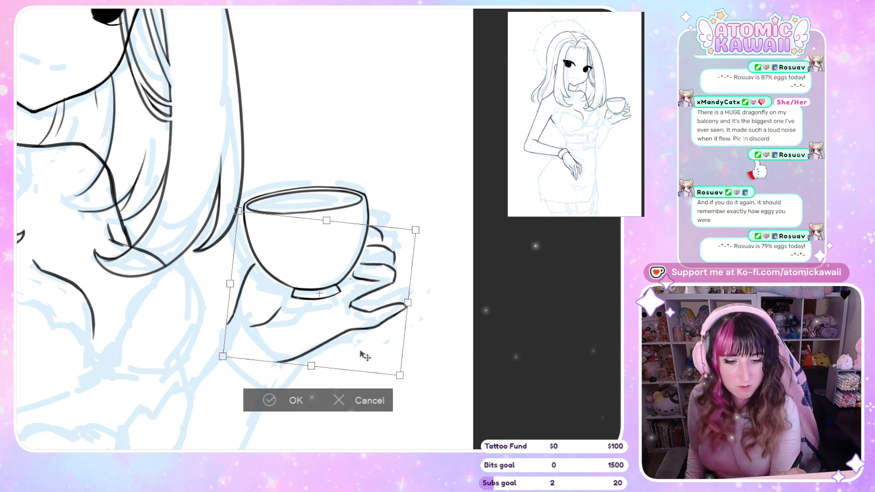
pyautogui.moveTo(334, 371); pyautogui.dragTo(329, 370)
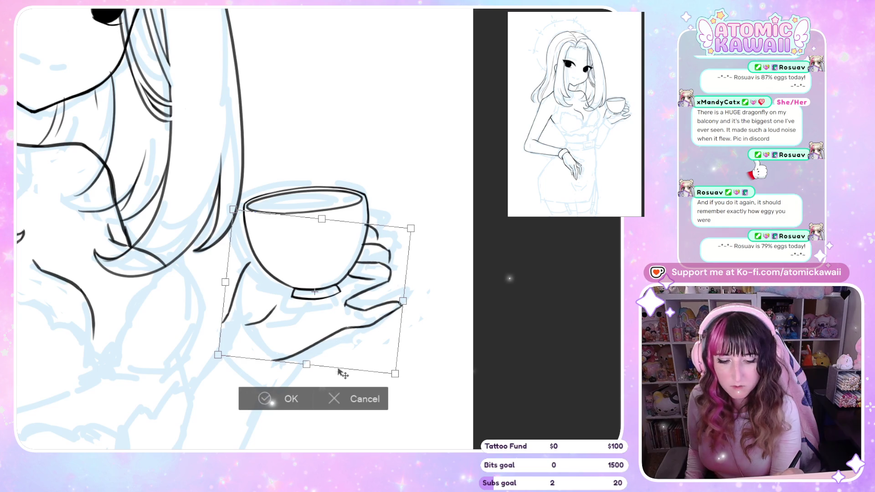
pyautogui.click(287, 401)
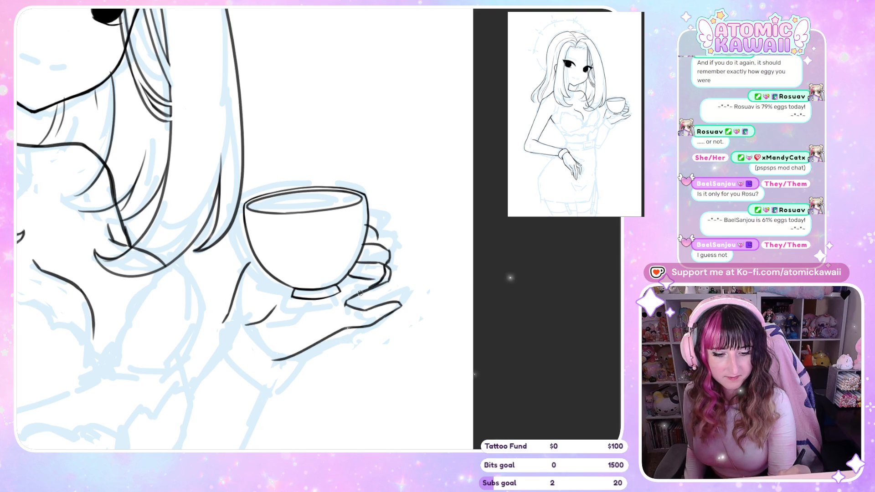
# - Replace a short stroke near the fingertips with a line across the hand
pyautogui.hotkey('ctrl', 'z')
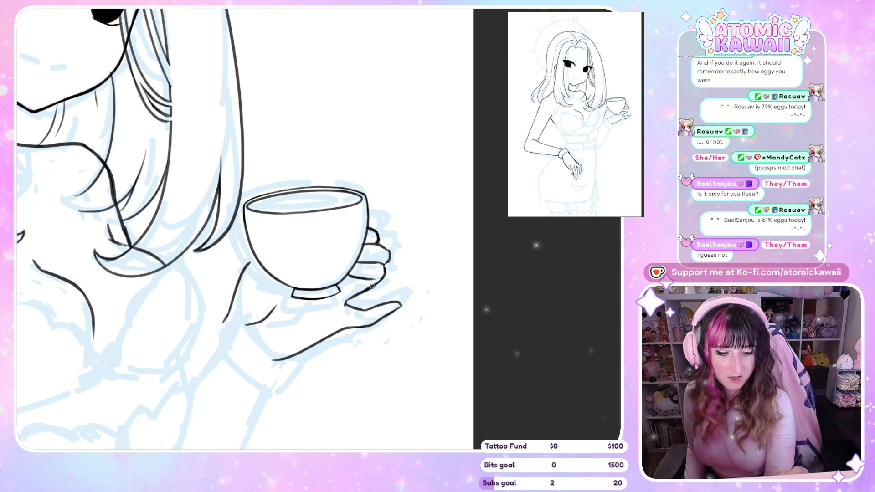
pyautogui.moveTo(383, 274); pyautogui.dragTo(351, 298)
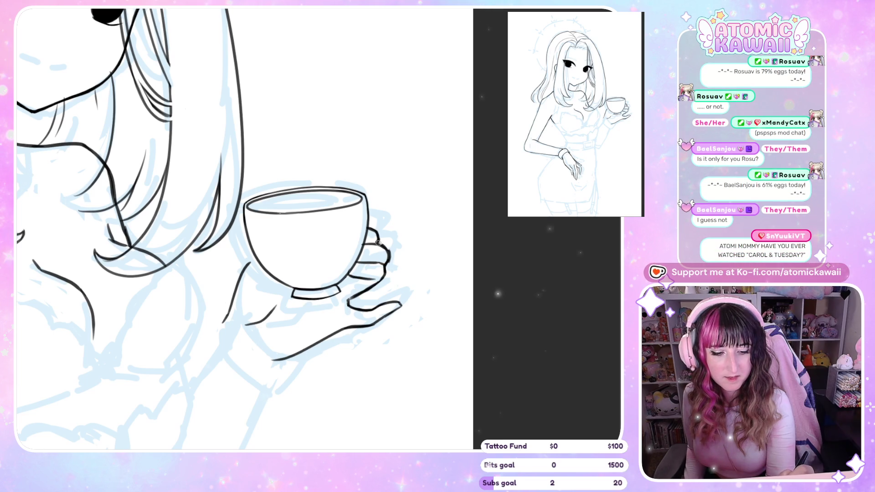
pyautogui.press('m')
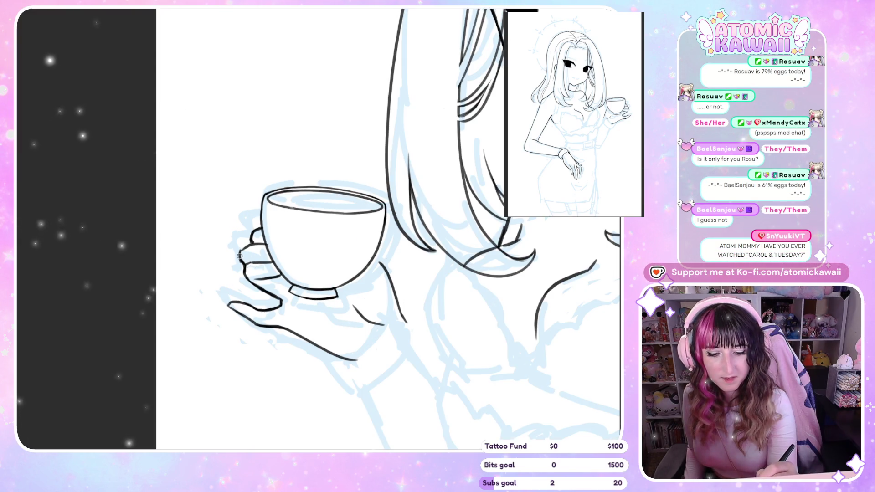
pyautogui.press('m')
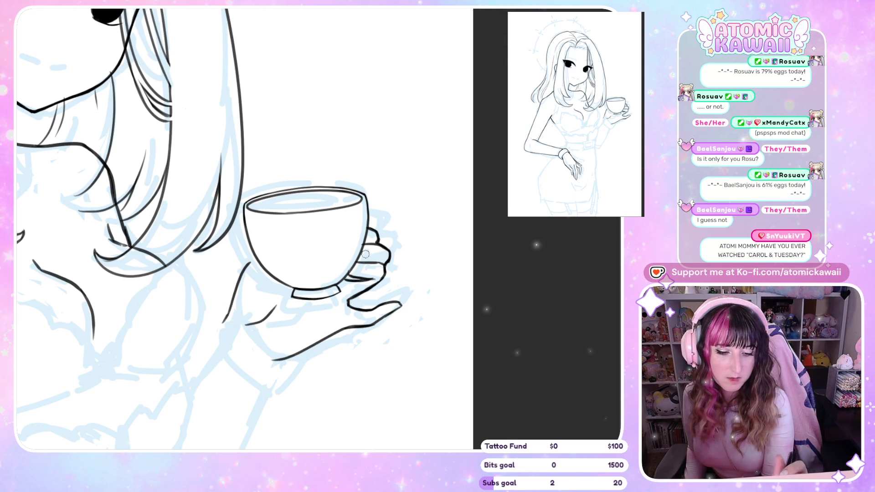
pyautogui.press('m')
pyautogui.press('m')
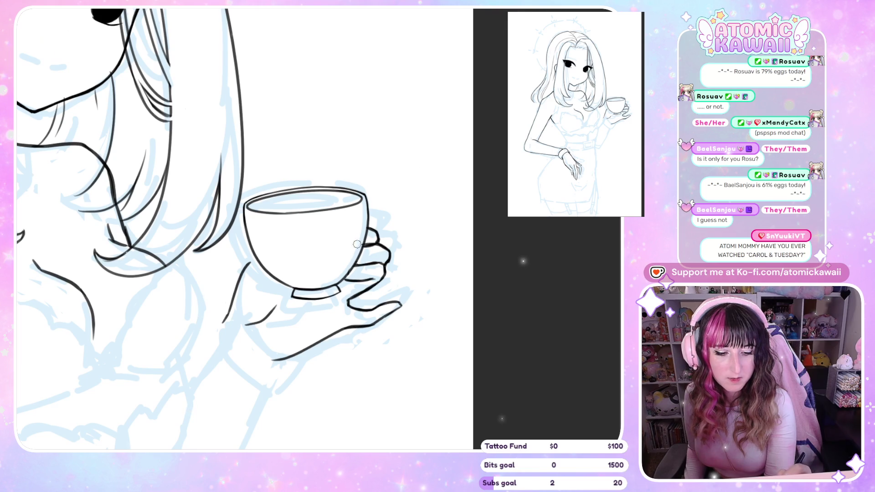
pyautogui.press('h')
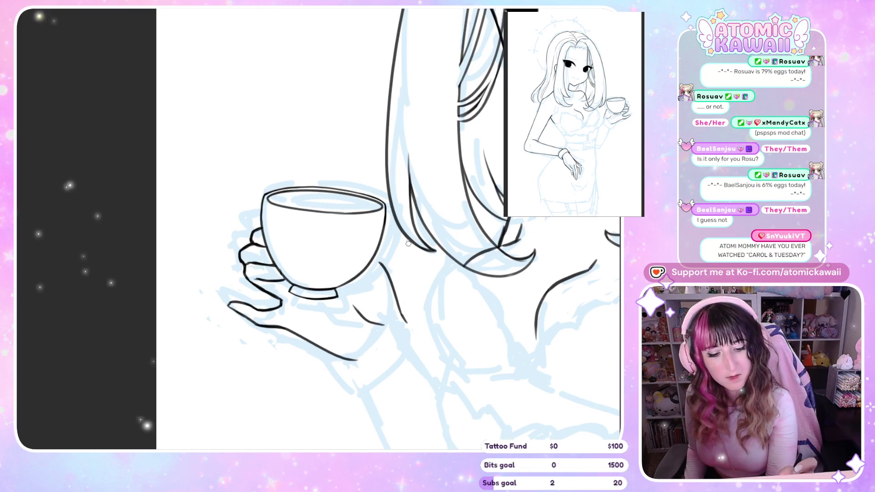
pyautogui.press('h')
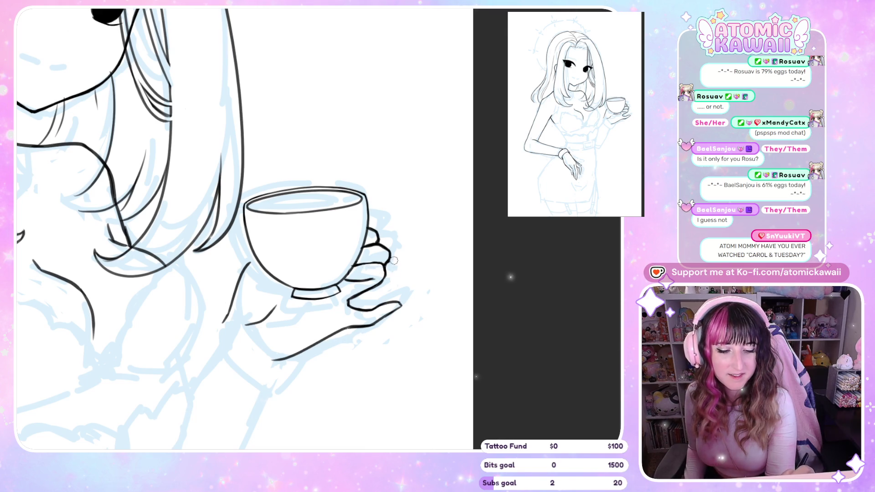
pyautogui.press('h')
pyautogui.press('h')
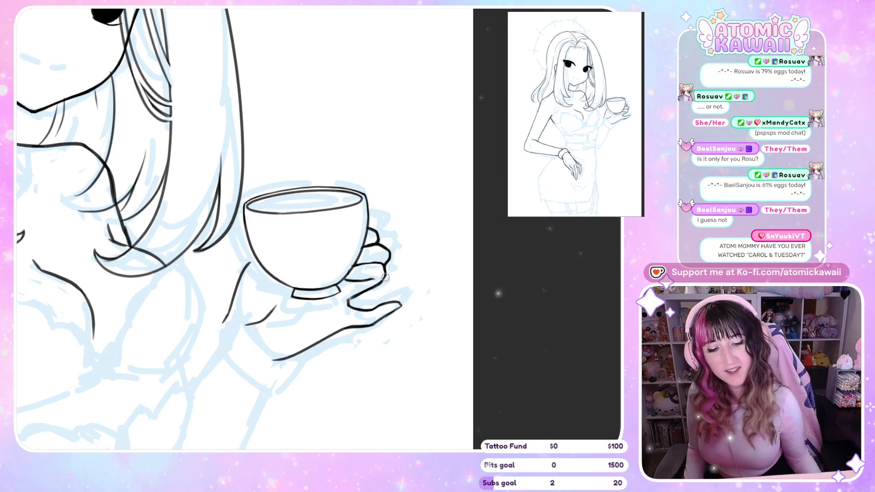
pyautogui.scroll(-2, 537, 231)
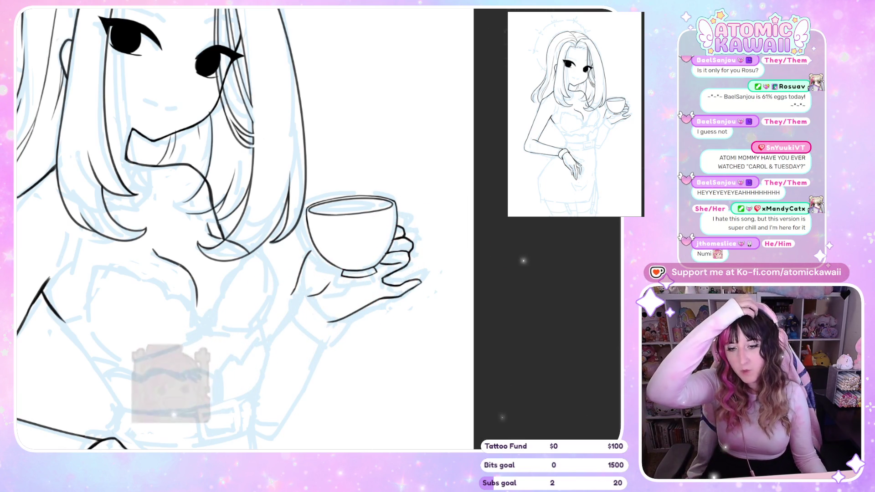
pyautogui.scroll(-3, 507, 309)
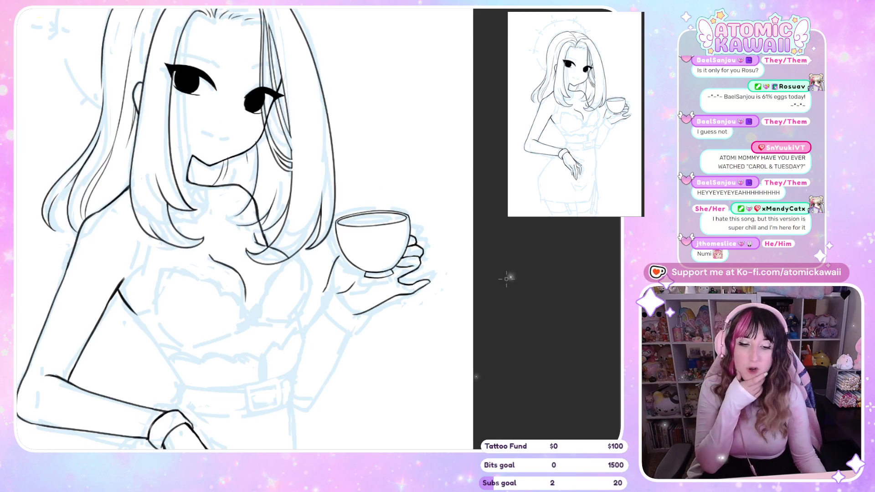
pyautogui.scroll(4, 355, 257)
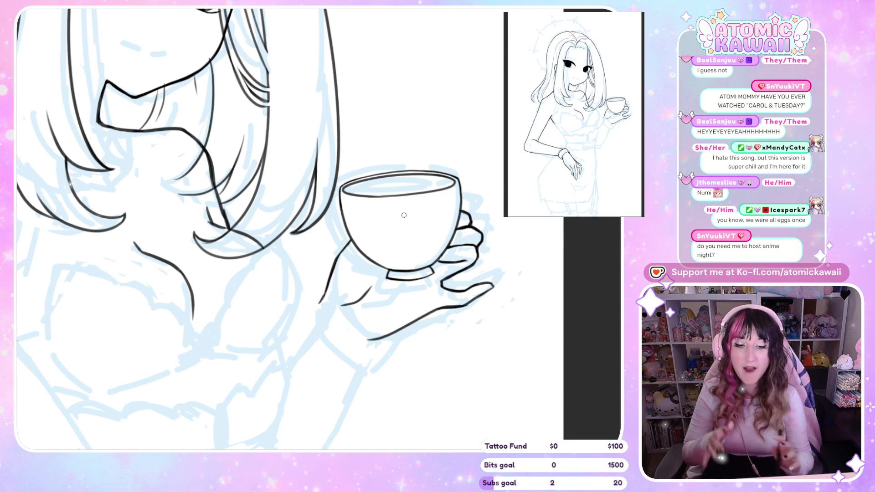
pyautogui.scroll(-3, 403, 215)
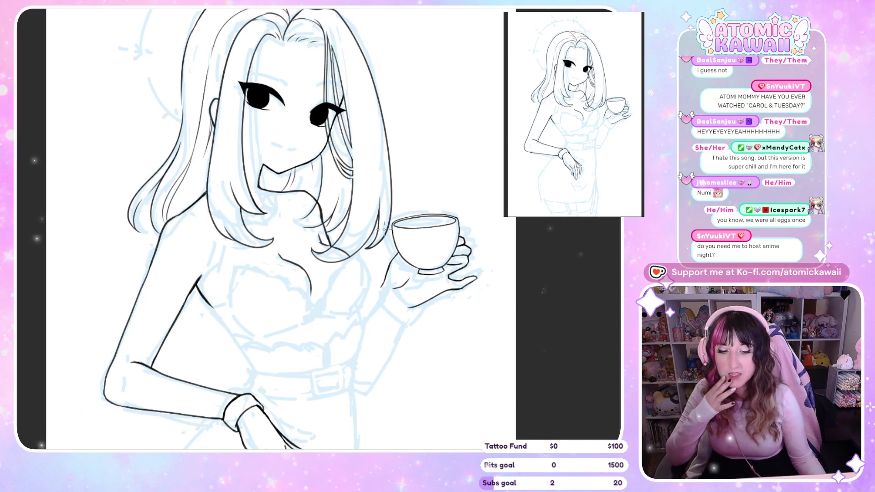
pyautogui.scroll(-2, 383, 226)
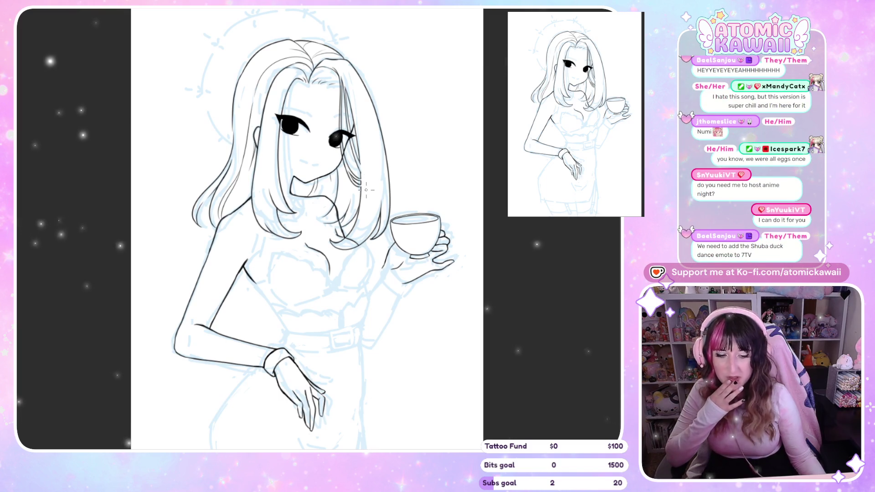
pyautogui.scroll(3, 412, 271)
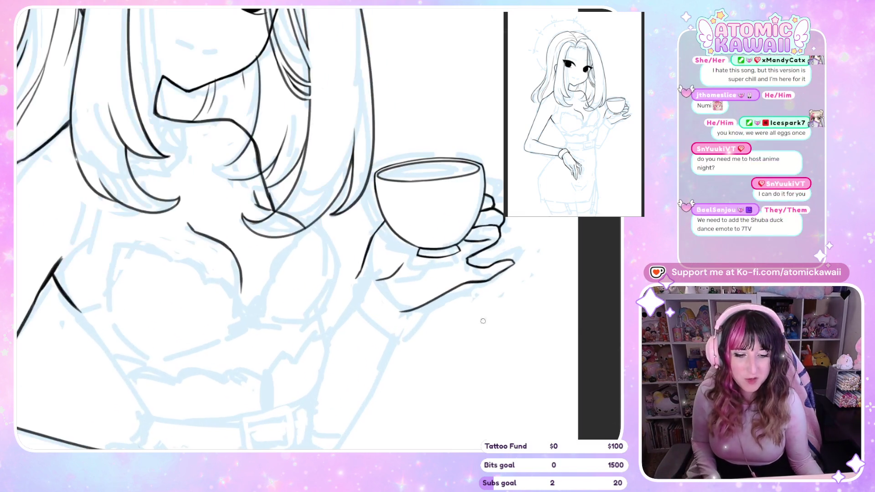
# - Squeeze the cup and hand in from both sides, shrink slightly and shift them right
pyautogui.hotkey('ctrl', 't')
pyautogui.moveTo(328, 274)
pyautogui.mouseDown()
pyautogui.moveTo(337, 274)
pyautogui.moveTo(328, 273)
pyautogui.mouseUp()
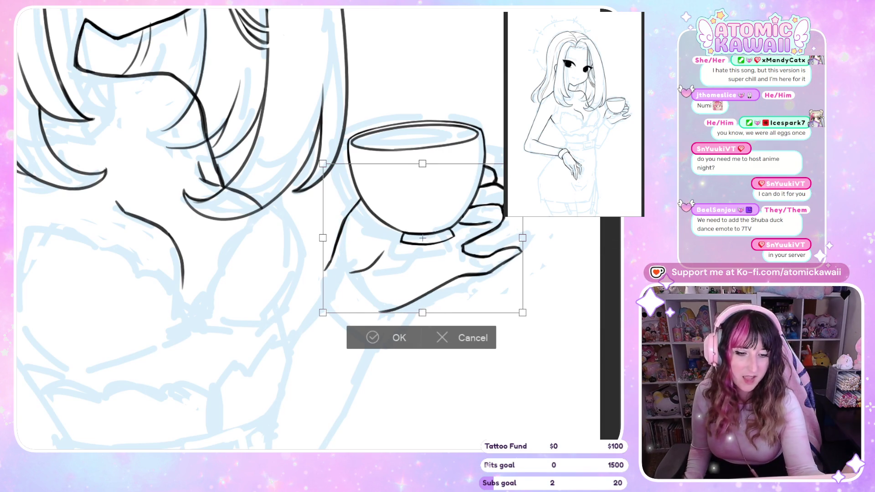
pyautogui.moveTo(363, 249); pyautogui.dragTo(359, 226)
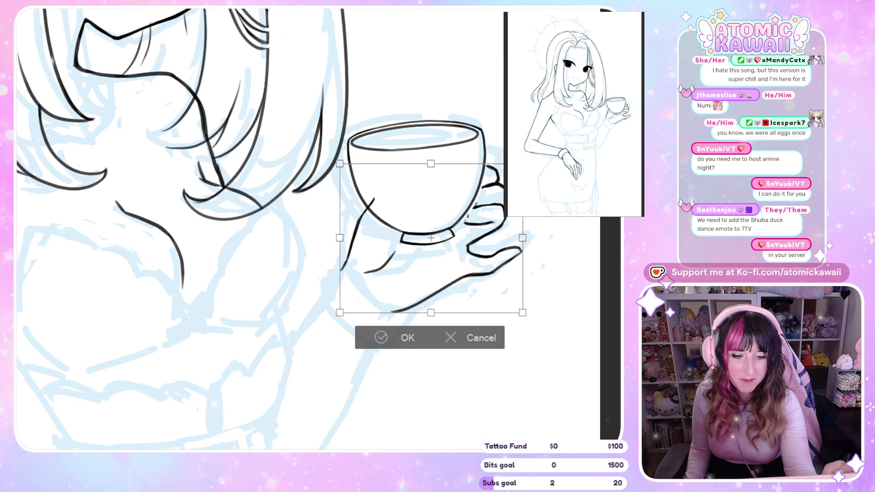
pyautogui.moveTo(522, 238); pyautogui.dragTo(518, 238)
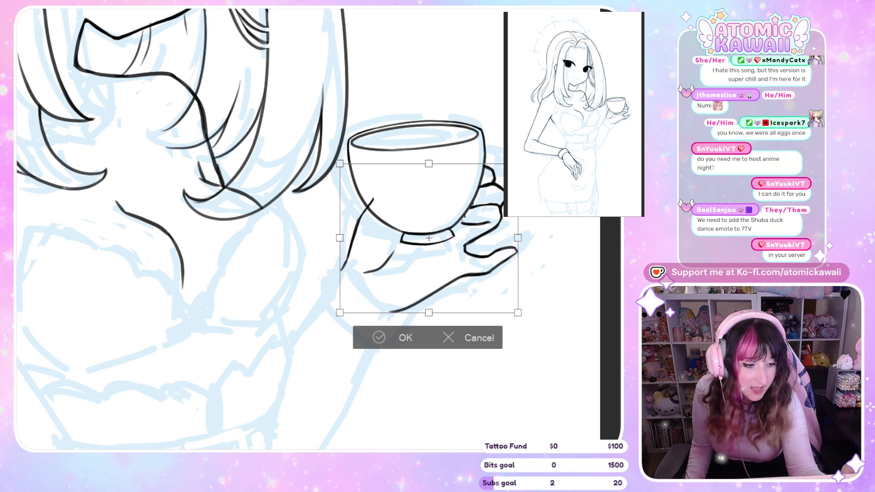
pyautogui.moveTo(517, 237); pyautogui.dragTo(513, 241)
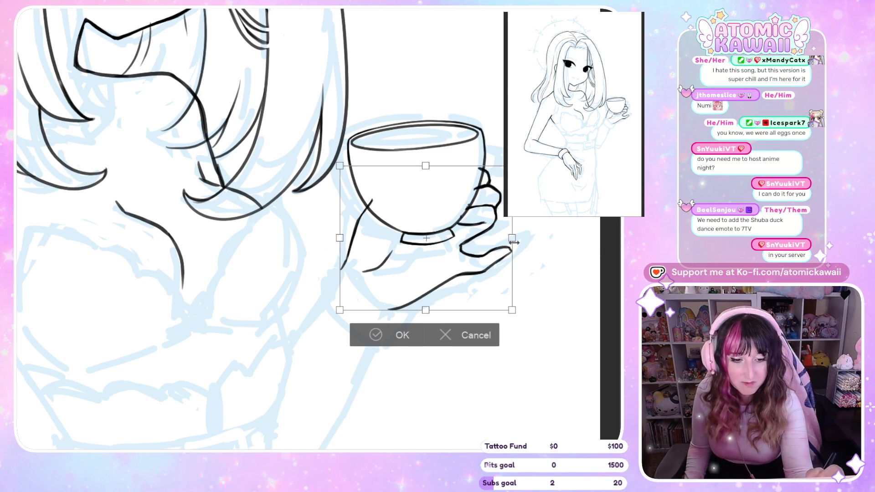
pyautogui.moveTo(492, 269); pyautogui.dragTo(494, 269)
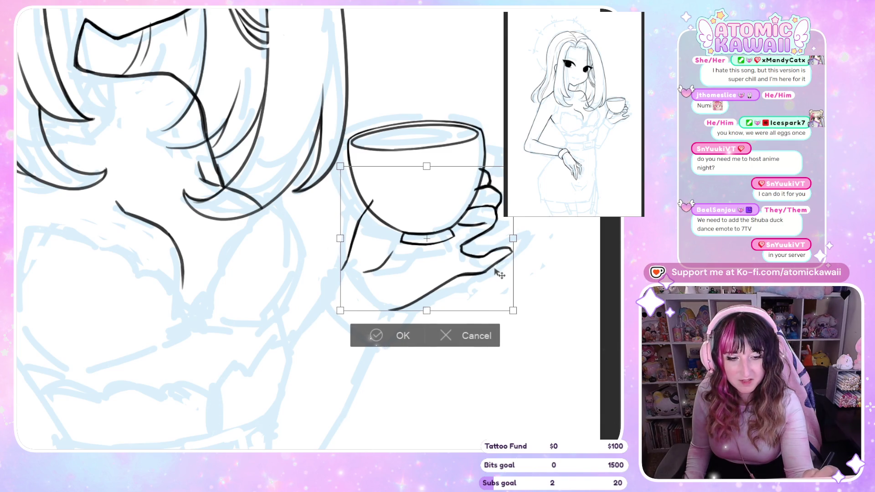
pyautogui.click(376, 337)
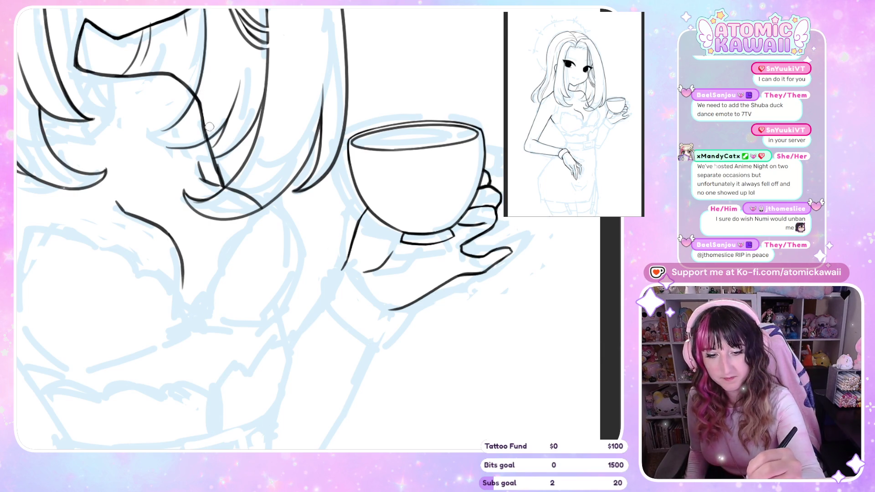
pyautogui.scroll(-5, 425, 131)
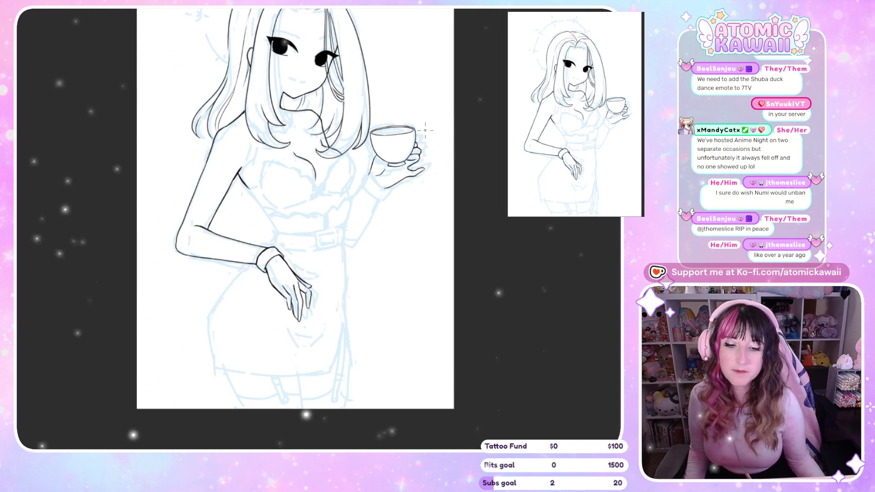
pyautogui.scroll(-3, 421, 198)
pyautogui.scroll(2, 440, 227)
pyautogui.scroll(-2, 335, 201)
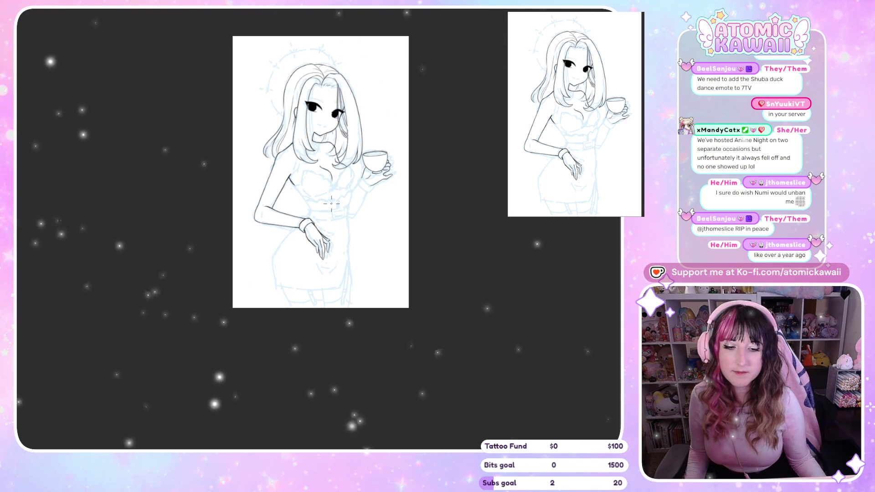
pyautogui.scroll(2, 319, 41)
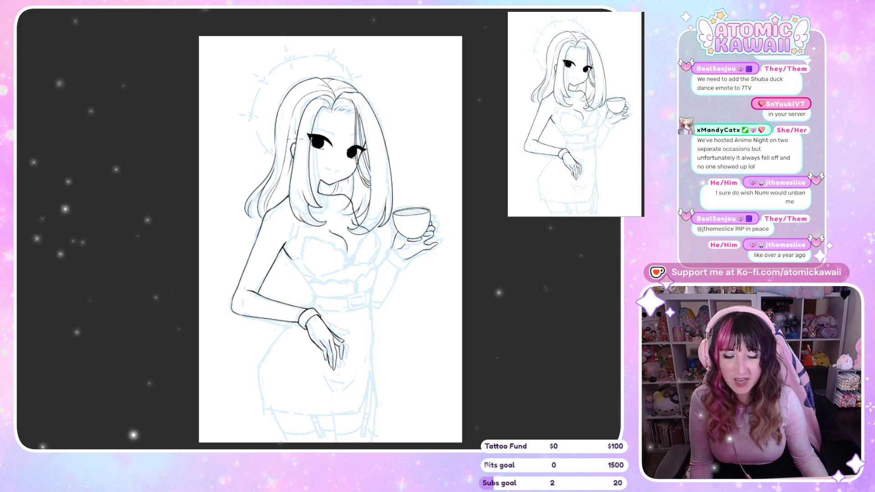
pyautogui.scroll(-2, 301, 139)
pyautogui.scroll(4, 417, 287)
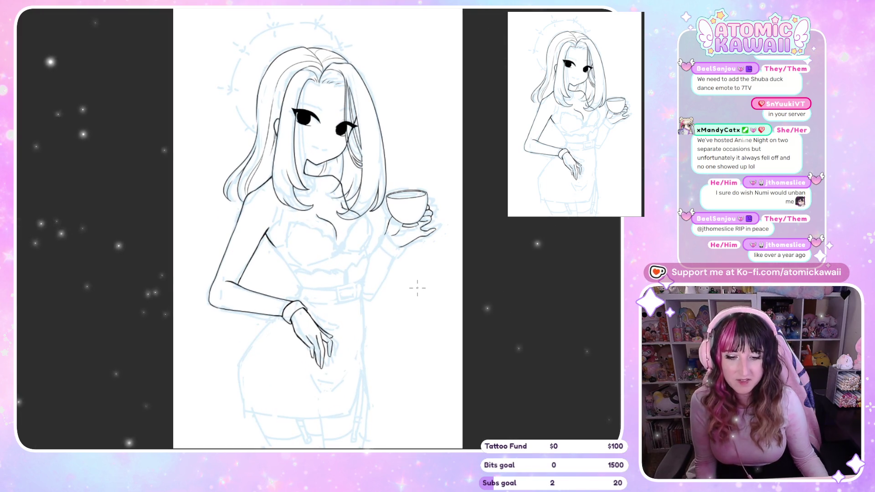
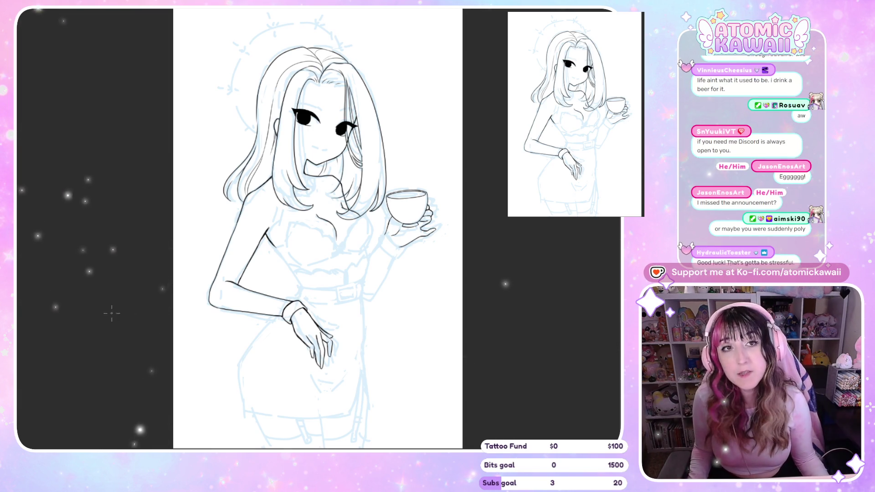
# - Zoom in on the torso and teacup and begin lassoing the cup and hand
pyautogui.scroll(5, 366, 208)
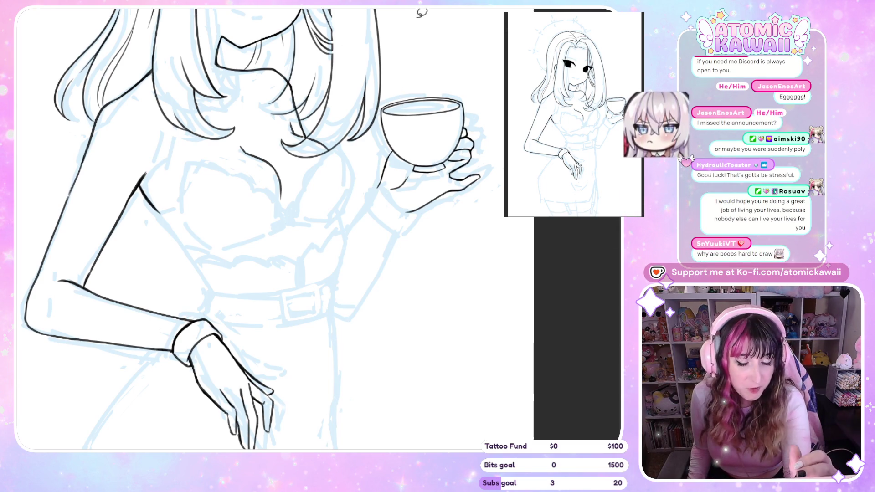
pyautogui.moveTo(378, 111); pyautogui.dragTo(371, 166)
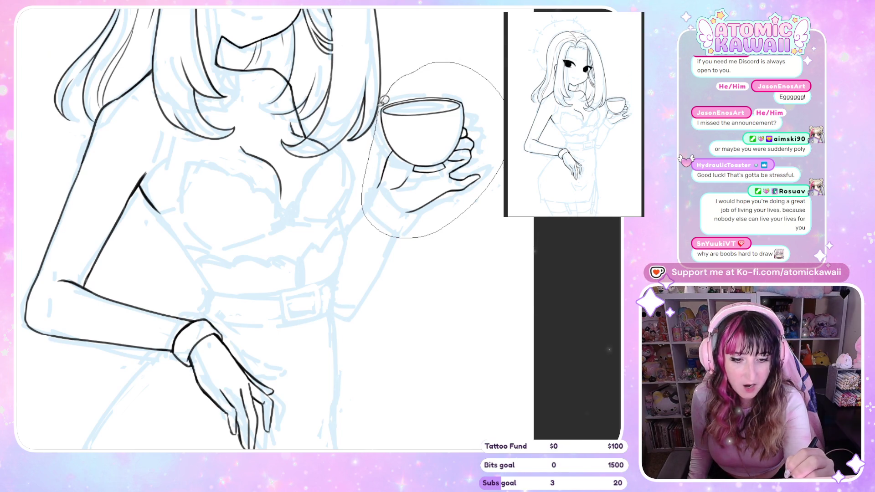
# - Close the lasso around the cup and hand, then transform them slightly up-right
pyautogui.moveTo(383, 100); pyautogui.dragTo(384, 97)
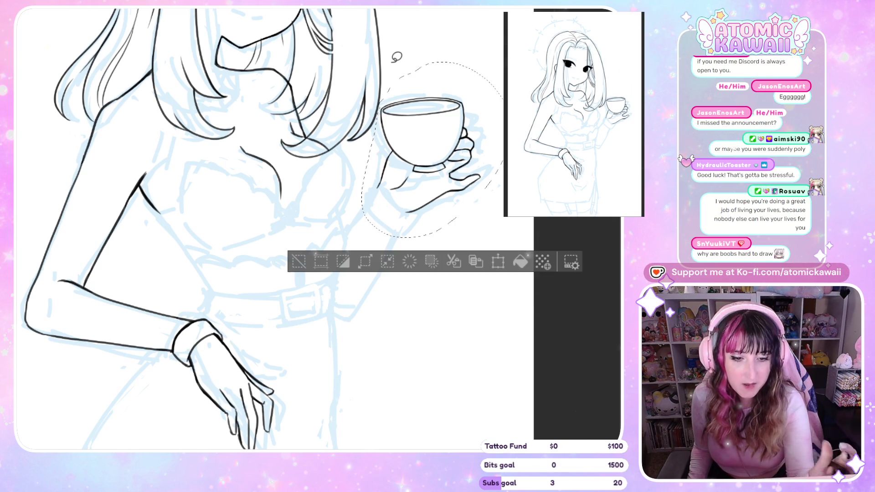
pyautogui.click(498, 267)
pyautogui.moveTo(495, 185)
pyautogui.mouseDown()
pyautogui.moveTo(503, 187)
pyautogui.moveTo(494, 216)
pyautogui.mouseUp()
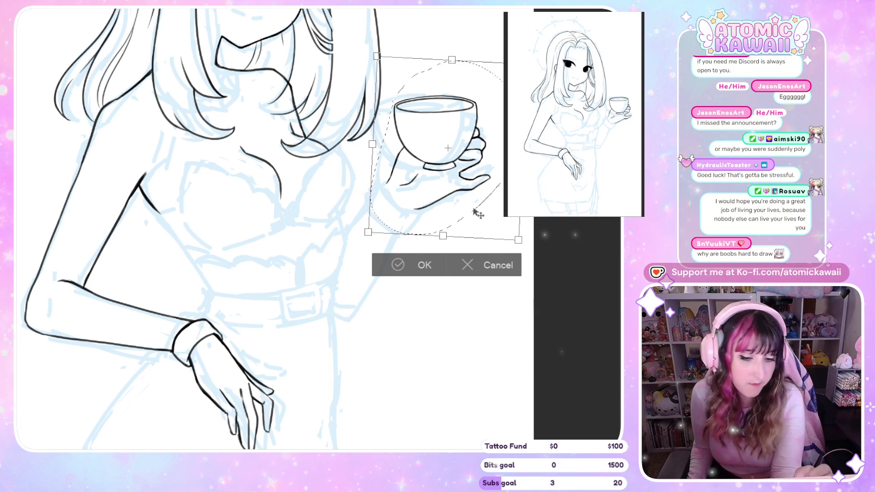
pyautogui.click(428, 268)
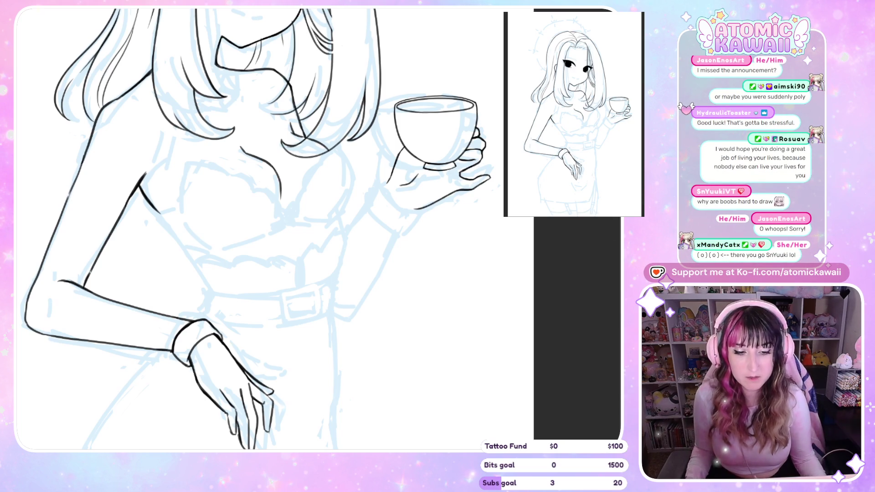
# - Zoom closer on the cup and ink a black stroke along the raised forearm's edge
pyautogui.scroll(2, 403, 216)
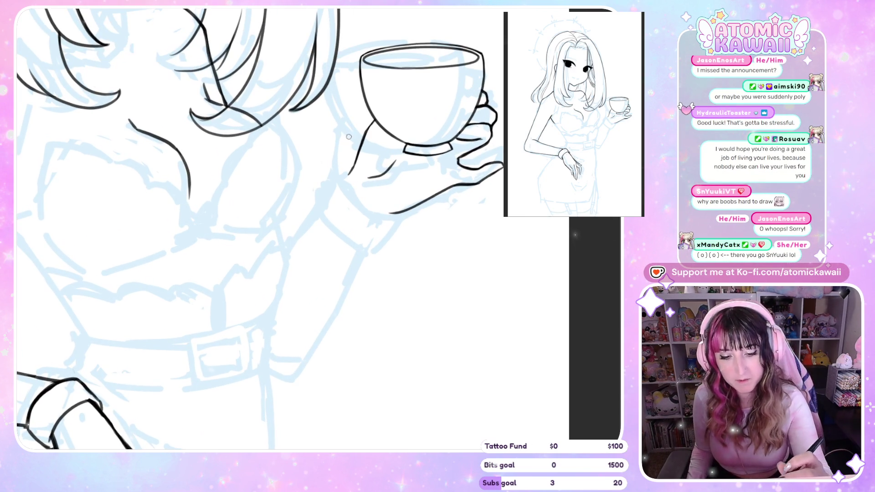
pyautogui.moveTo(288, 251); pyautogui.dragTo(344, 184)
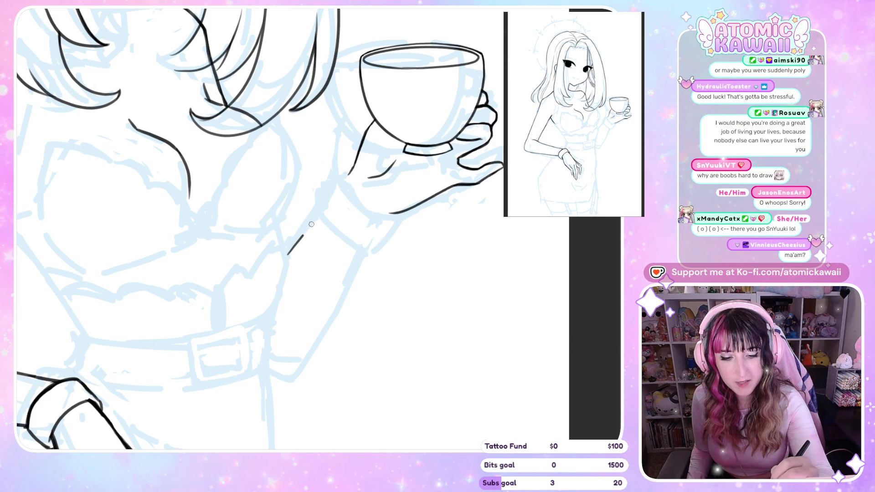